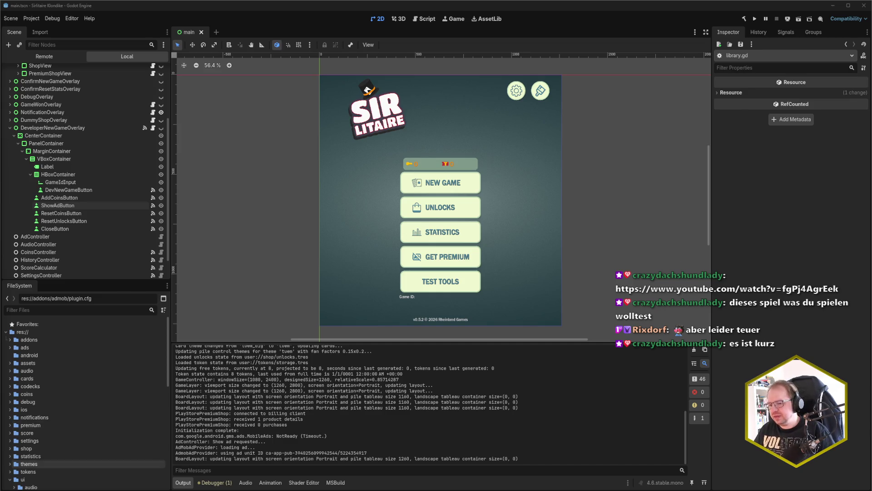
Switch to the browser and start playing the Town to City Terraforming Update trailer.
{"action": "key", "text": "alt+Tab"}
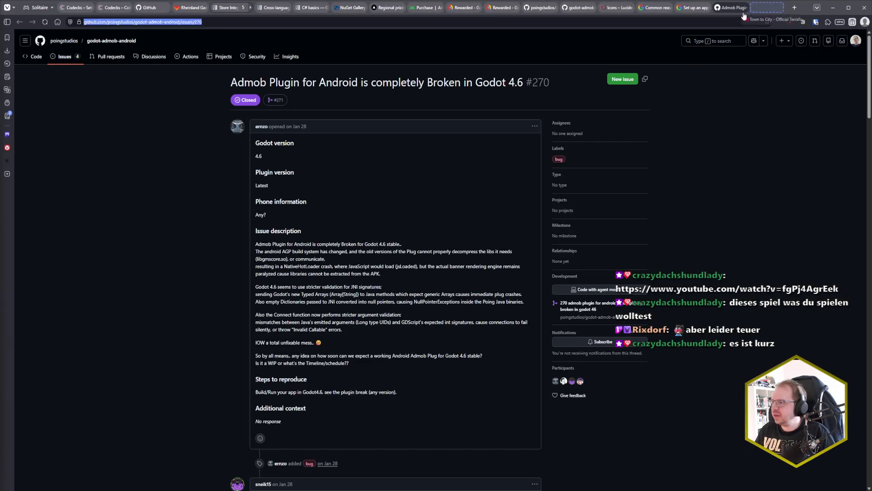
{"action": "left_click", "coordinate": [774, 9]}
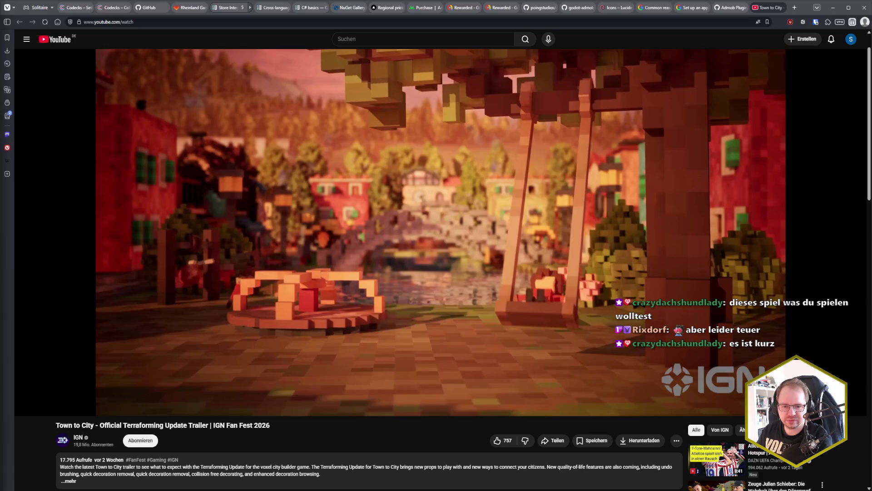
{"action": "left_click", "coordinate": [453, 261]}
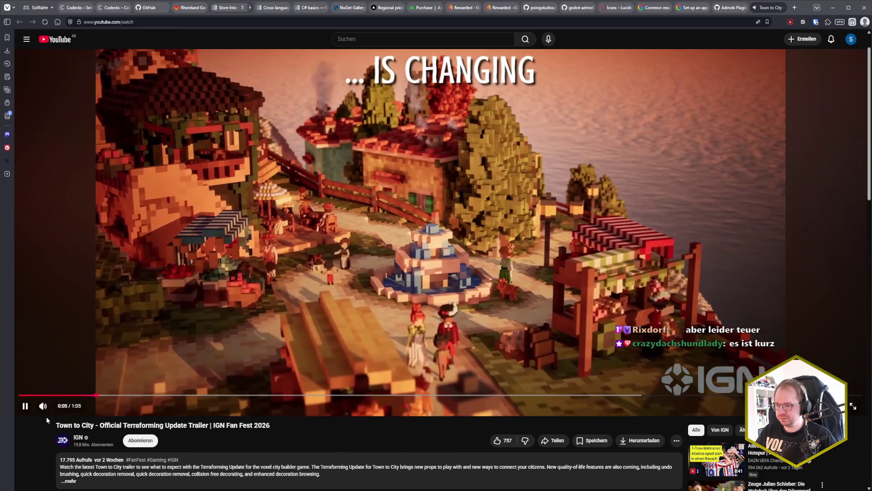
Watch the Town to City trailer to the end, then close its YouTube tab.
{"action": "mouse_move", "coordinate": [64, 409]}
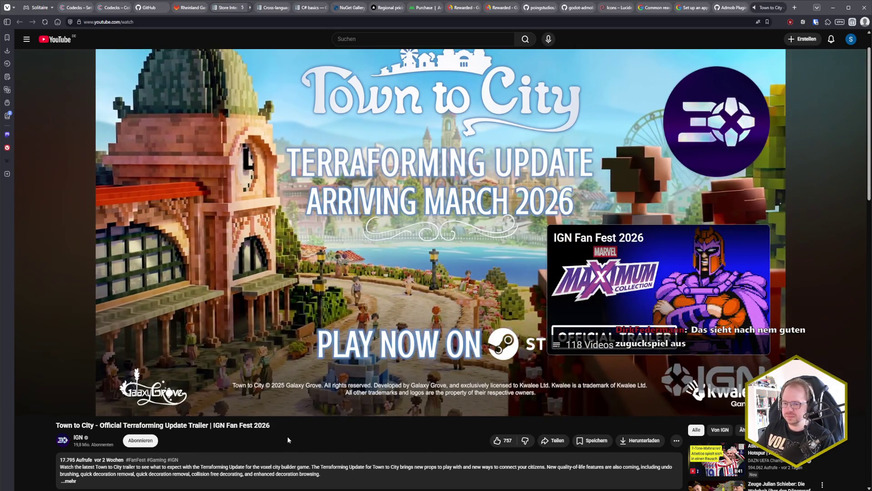
{"action": "scroll", "coordinate": [392, 198], "scroll_direction": "up", "scroll_amount": 1}
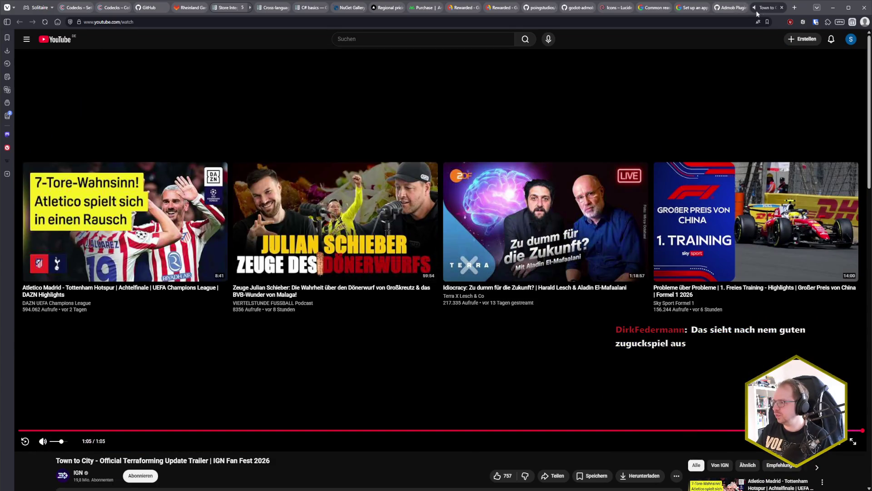
{"action": "left_click", "coordinate": [782, 7]}
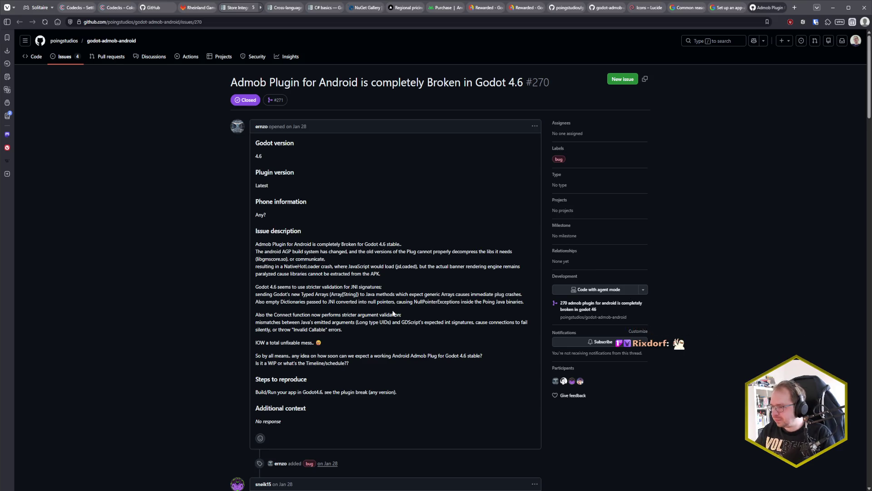
Read down issue #270, selecting the 'So by all means' lines, then return to Godot.
{"action": "scroll", "coordinate": [361, 309], "scroll_direction": "down", "scroll_amount": 1}
{"action": "triple_click", "coordinate": [263, 321]}
{"action": "left_click", "coordinate": [441, 325]}
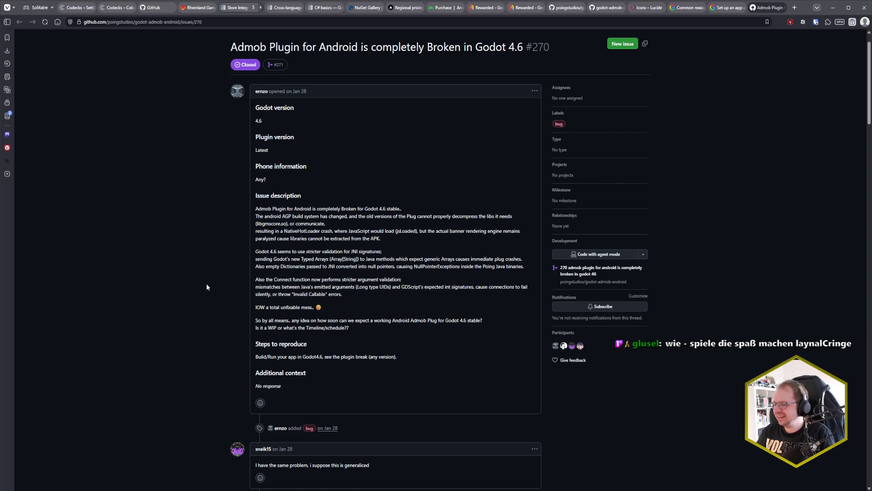
{"action": "key", "text": "alt+Tab"}
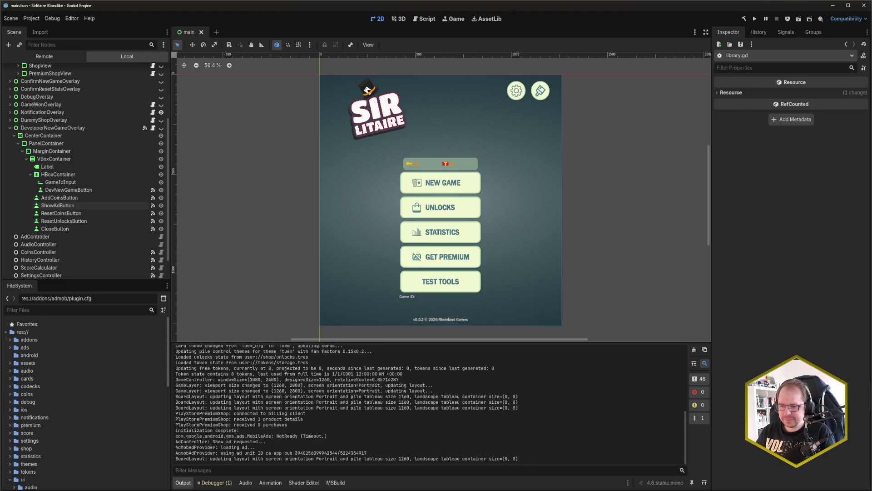
{"action": "key", "text": "alt+Tab"}
Check Games (F:), then the Godot v4.6.0 folder on Programs (E:), and close that Explorer tab.
{"action": "left_click", "coordinate": [241, 117]}
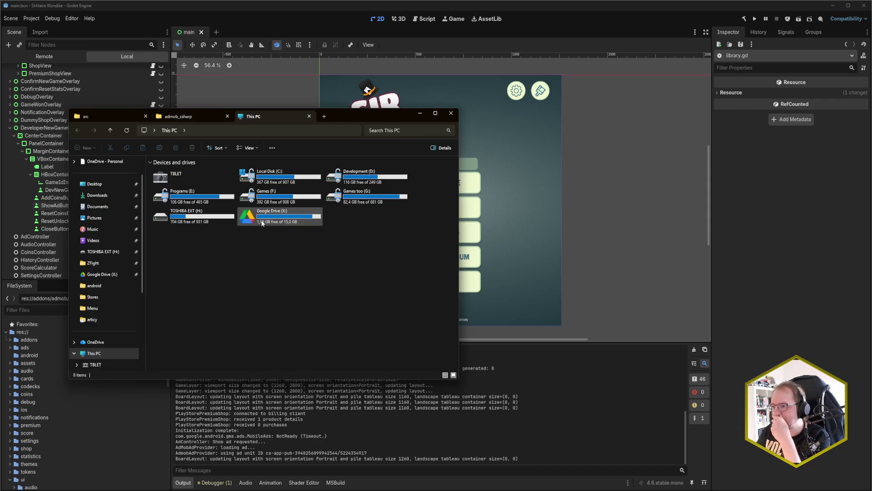
{"action": "double_click", "coordinate": [272, 197]}
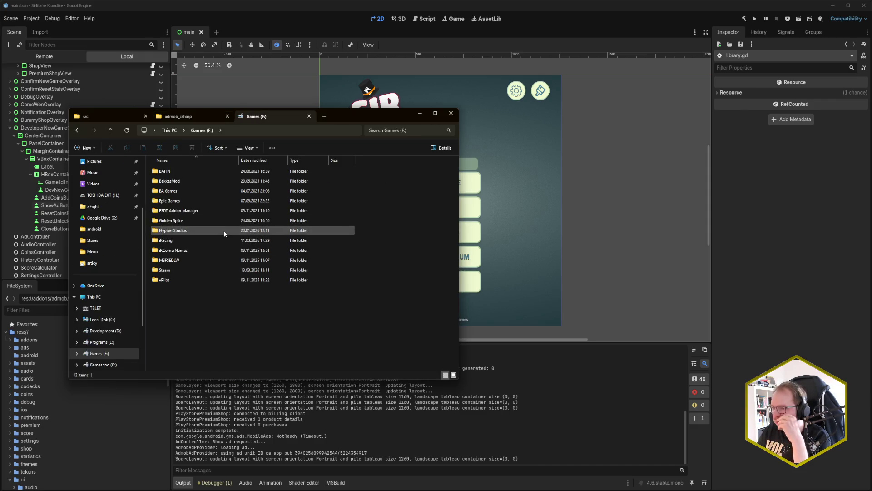
{"action": "key", "text": "alt+Left"}
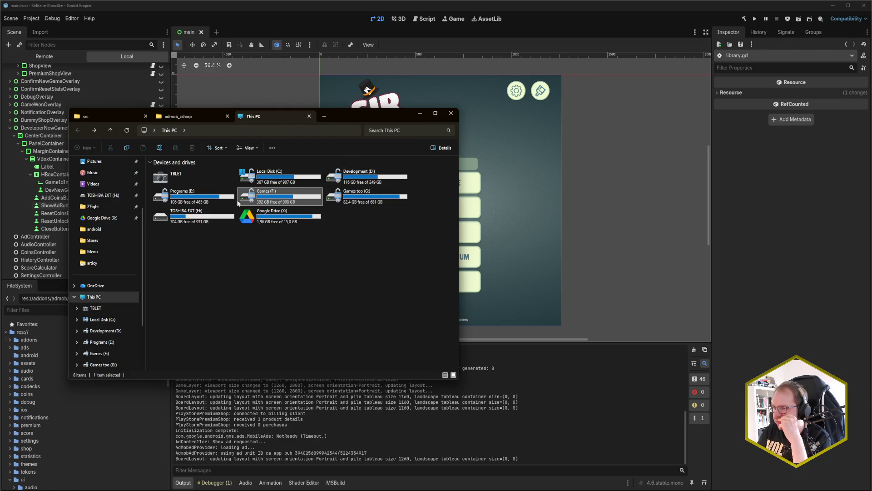
{"action": "double_click", "coordinate": [175, 196]}
{"action": "scroll", "coordinate": [198, 260], "scroll_direction": "down", "scroll_amount": 4}
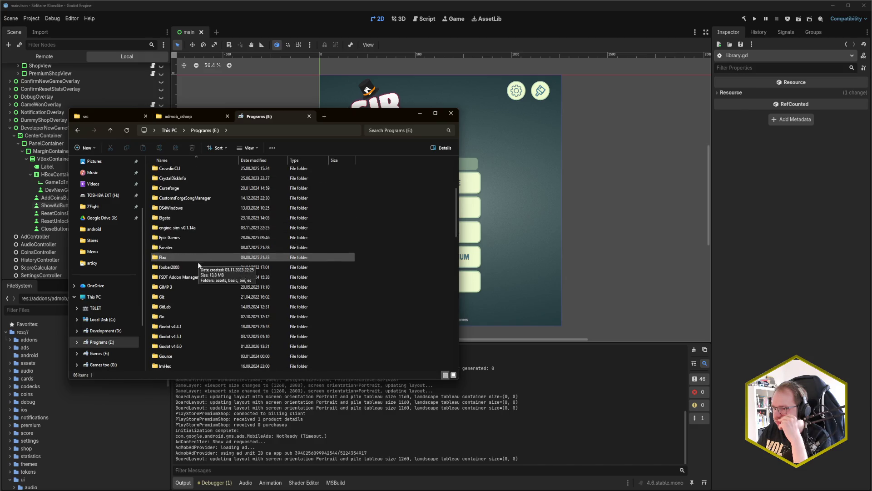
{"action": "double_click", "coordinate": [193, 346]}
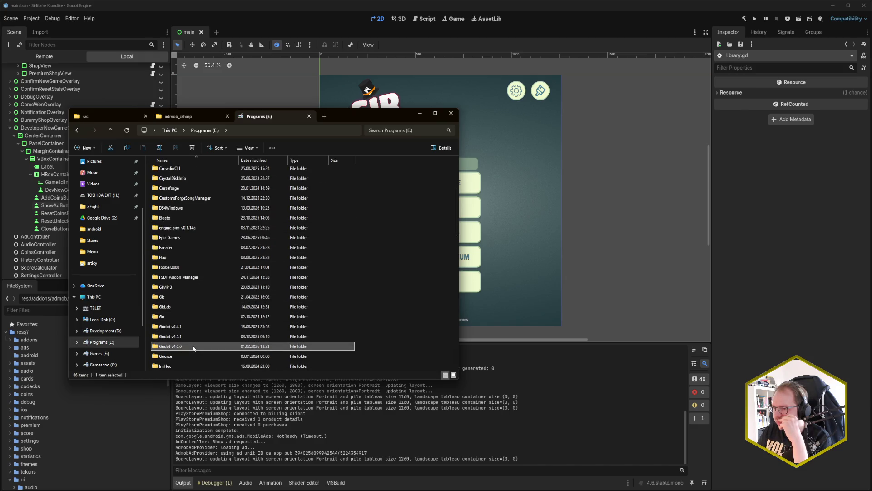
{"action": "key", "text": "alt+Left"}
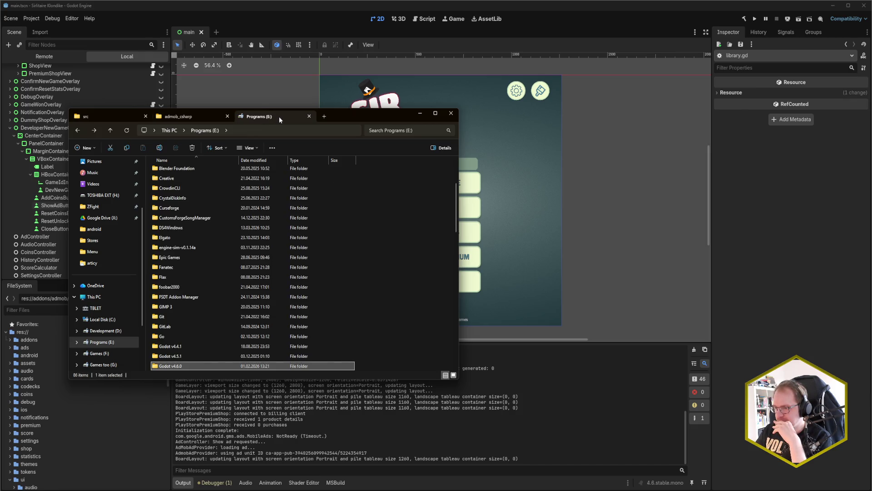
{"action": "middle_click", "coordinate": [279, 116]}
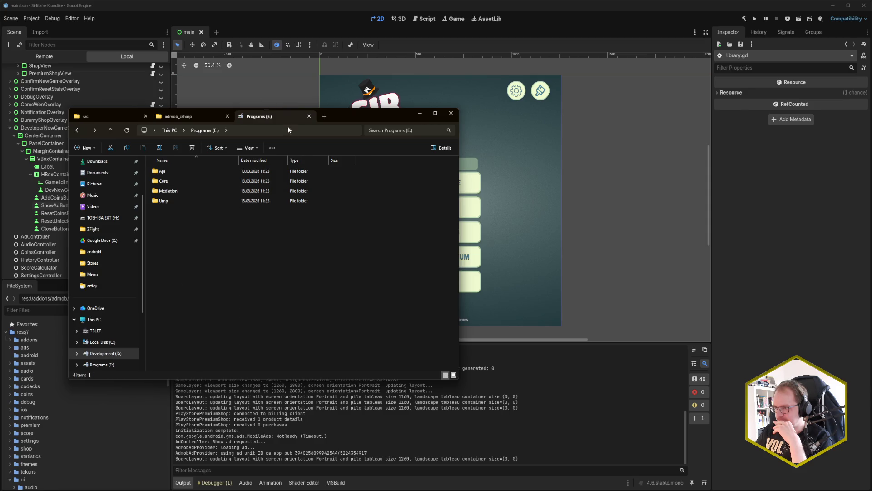
{"action": "left_click", "coordinate": [24, 466]}
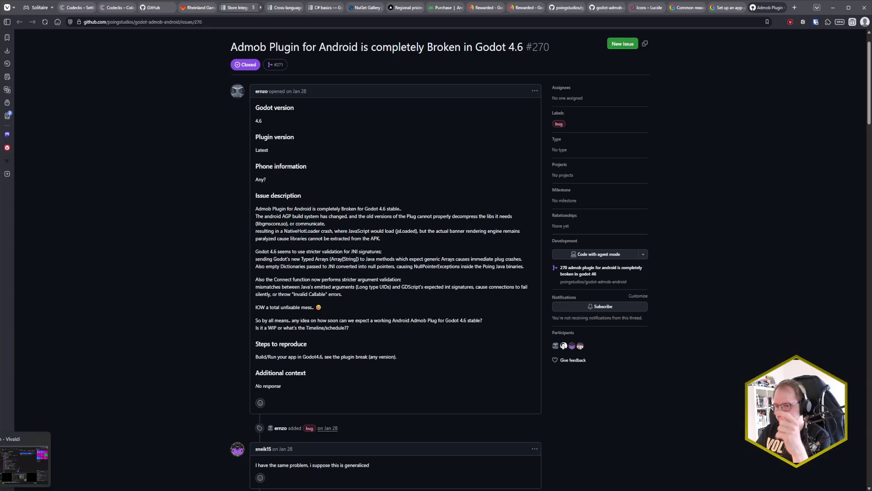
Start downloading the Godot 4.6.1 .NET Windows build from godotengine.org, dismissing the donation prompt.
{"action": "left_click", "coordinate": [795, 7]}
{"action": "type", "text": "god"}
{"action": "key", "text": "Return"}
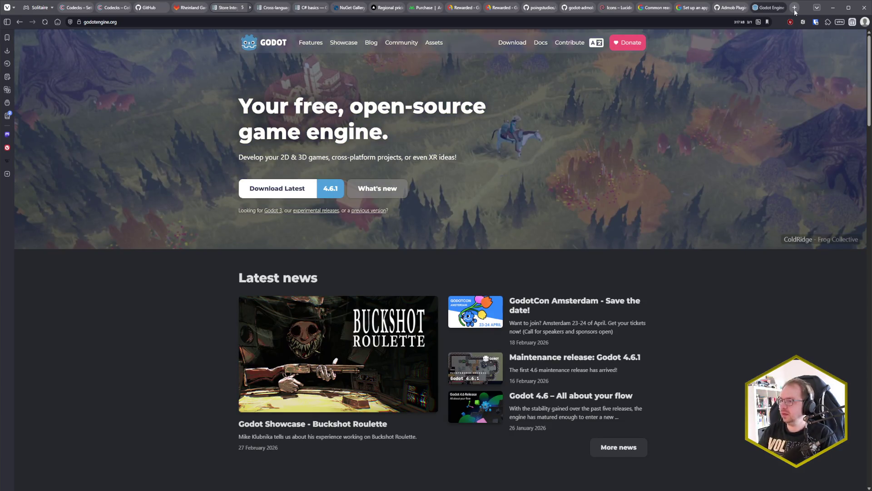
{"action": "left_click", "coordinate": [275, 188]}
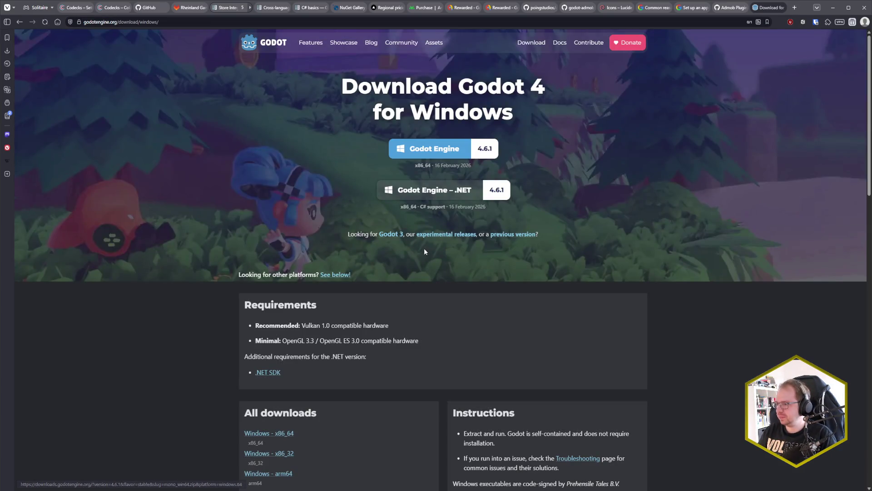
{"action": "left_click", "coordinate": [452, 191]}
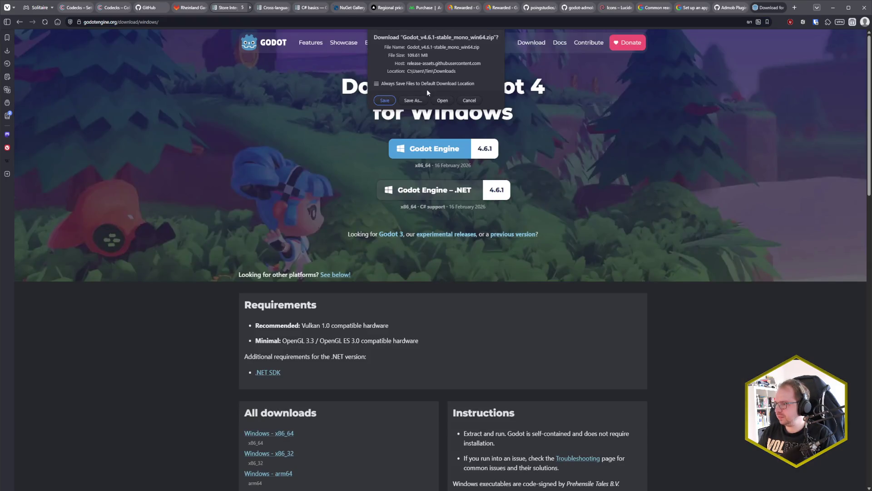
{"action": "left_click", "coordinate": [385, 99]}
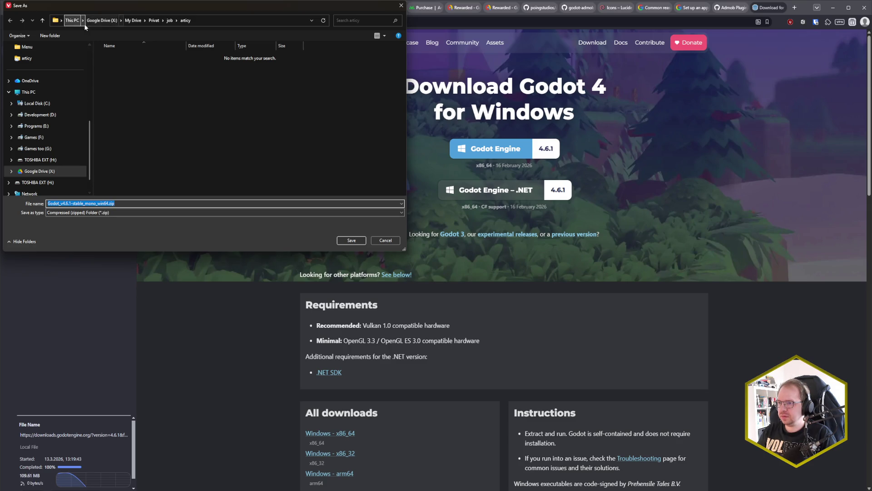
Save Godot_v4.6.1-stable_mono_win64.zip into Programs (E:).
{"action": "left_click", "coordinate": [97, 21]}
{"action": "left_click", "coordinate": [63, 128]}
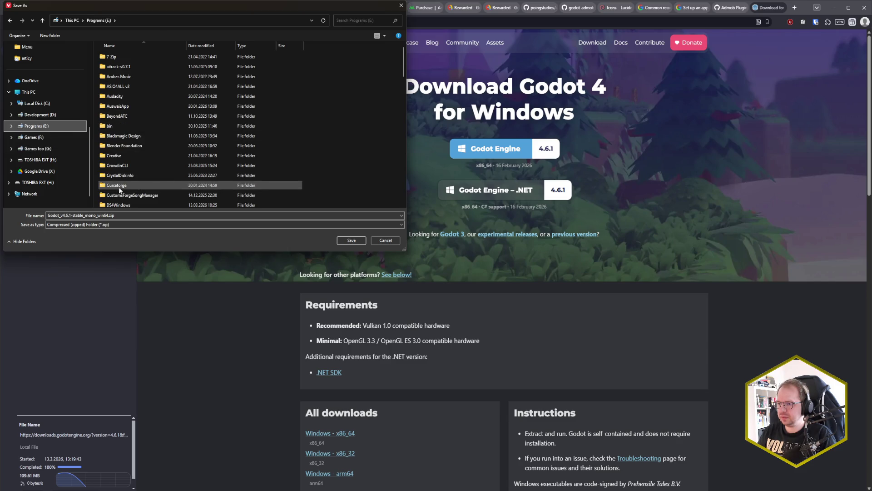
{"action": "scroll", "coordinate": [146, 153], "scroll_direction": "down", "scroll_amount": 10}
{"action": "scroll", "coordinate": [267, 178], "scroll_direction": "down", "scroll_amount": 6}
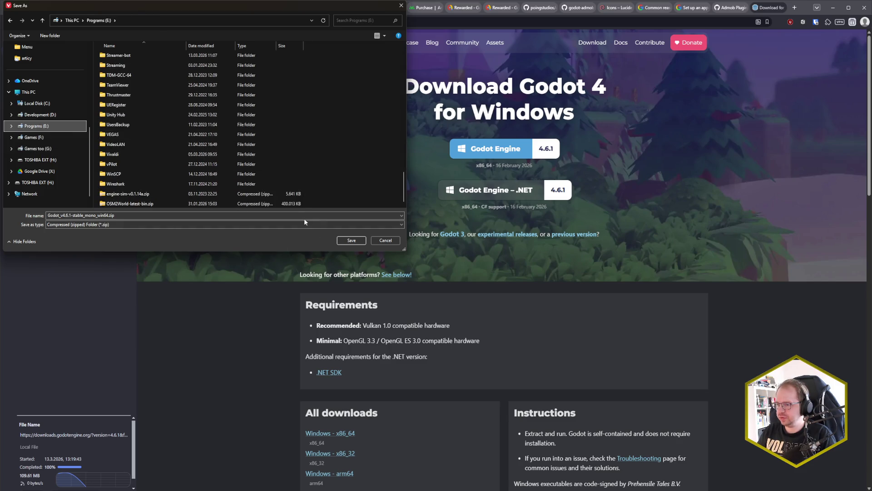
{"action": "left_click", "coordinate": [349, 240]}
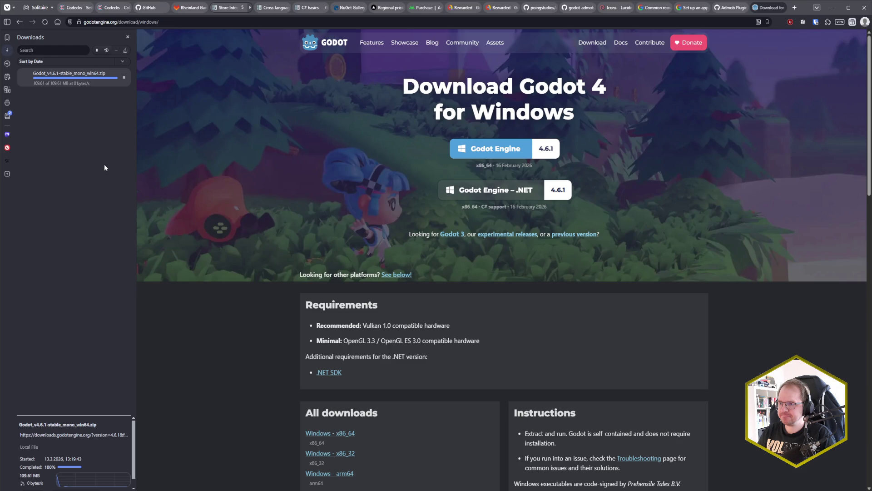
Open the downloaded zip and copy its Godot_v4.6.1-stable_mono_win64 folder into Programs (E:).
{"action": "left_click", "coordinate": [124, 78]}
{"action": "double_click", "coordinate": [204, 376]}
{"action": "double_click", "coordinate": [211, 181]}
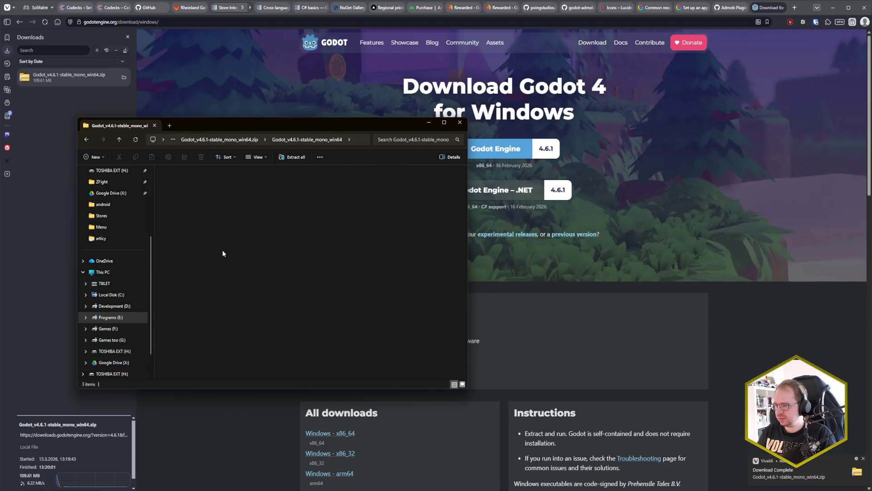
{"action": "key", "text": "alt+Left"}
{"action": "key", "text": "alt+Left"}
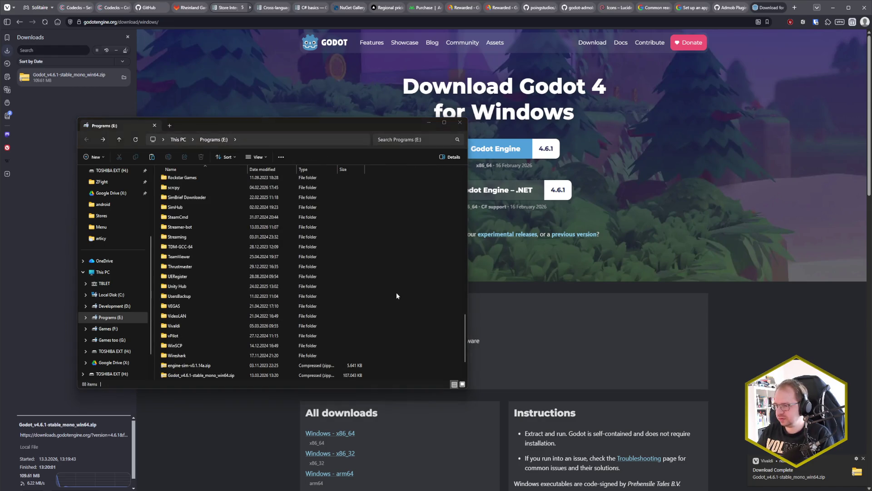
{"action": "key", "text": "F2"}
{"action": "key", "text": "Return"}
{"action": "scroll", "coordinate": [239, 333], "scroll_direction": "up", "scroll_amount": 15}
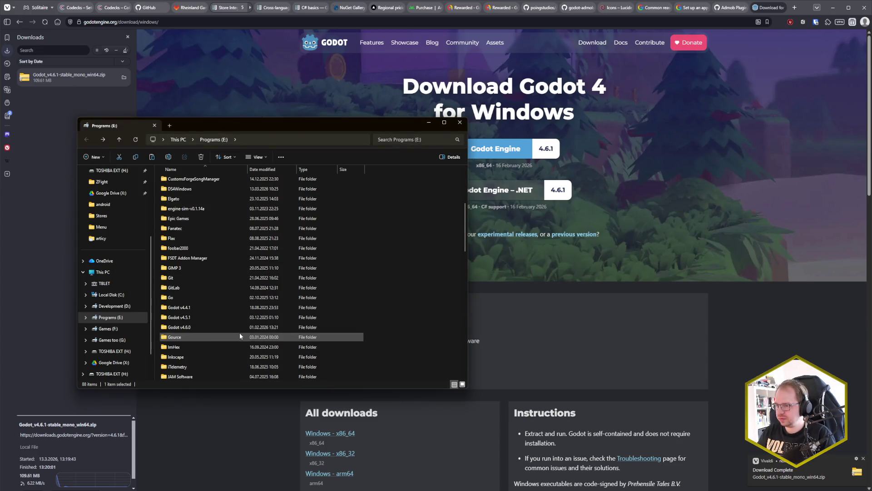
{"action": "scroll", "coordinate": [239, 332], "scroll_direction": "down", "scroll_amount": 15}
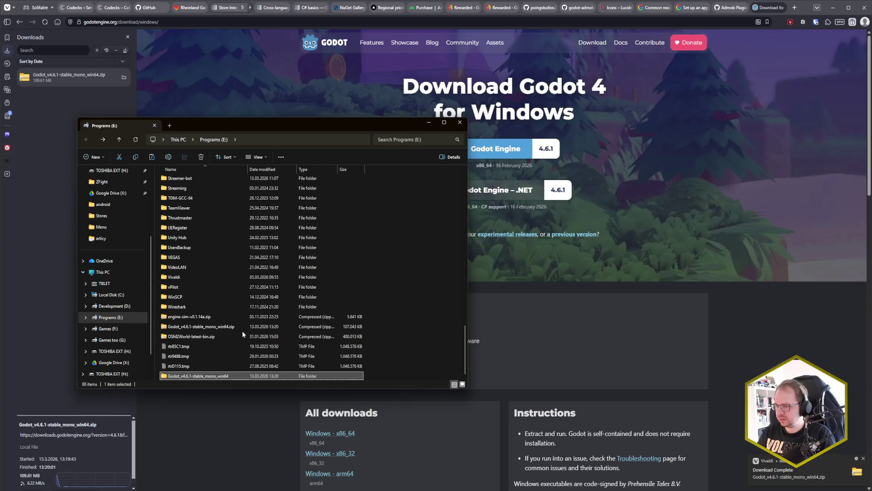
Rename the copied folder to 'Godot v4.6.1' and clear the browser's downloads list.
{"action": "key", "text": "F2"}
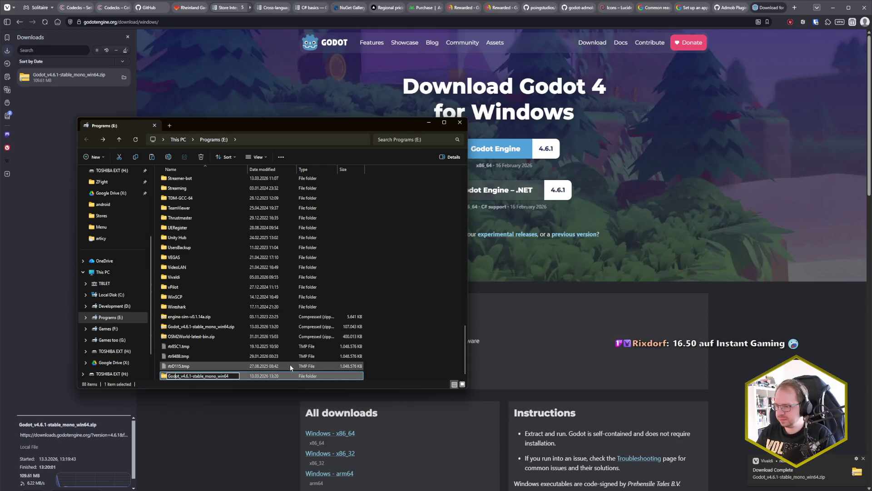
{"action": "key", "text": "BackSpace"}
{"action": "key", "text": "shift+End"}
{"action": "key", "text": "Delete"}
{"action": "key", "text": "Return"}
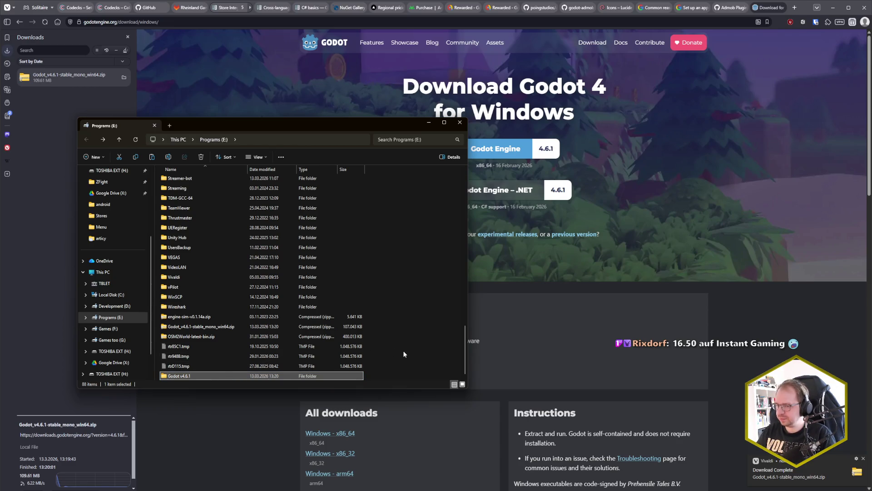
{"action": "left_click", "coordinate": [404, 354]}
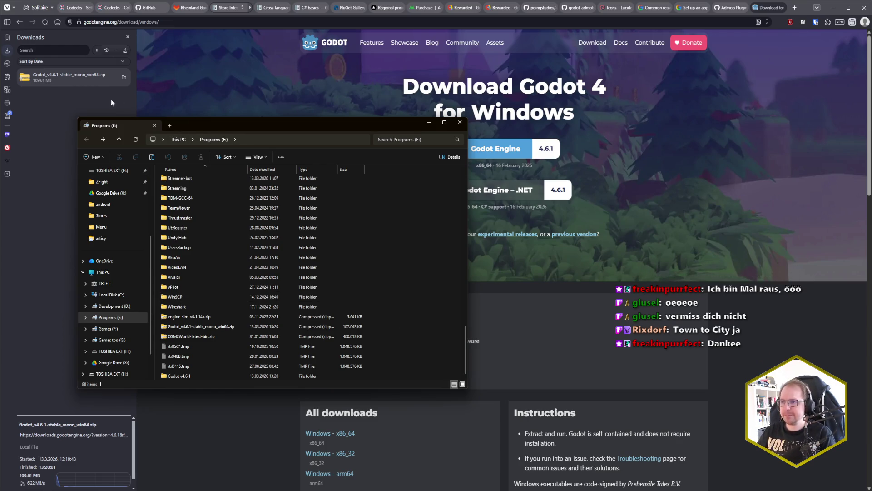
{"action": "left_click", "coordinate": [126, 50]}
{"action": "left_click", "coordinate": [128, 37]}
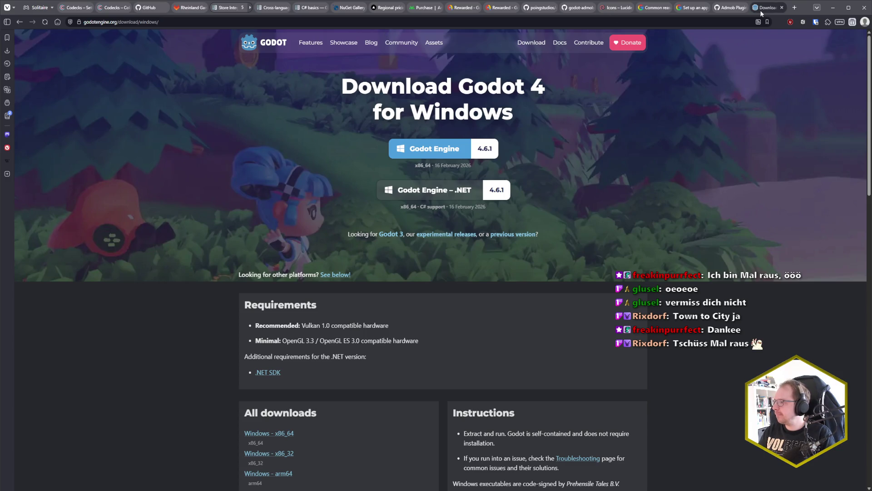
Close the Godot download tab, scroll through issue #270, and bring the Godot editor forward.
{"action": "key", "text": "ctrl+w"}
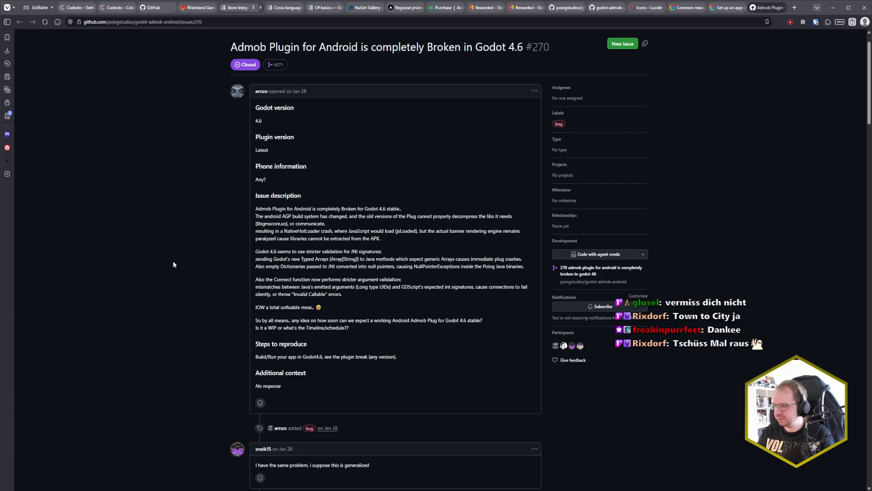
{"action": "scroll", "coordinate": [173, 265], "scroll_direction": "down", "scroll_amount": 3}
{"action": "scroll", "coordinate": [164, 391], "scroll_direction": "down", "scroll_amount": 5}
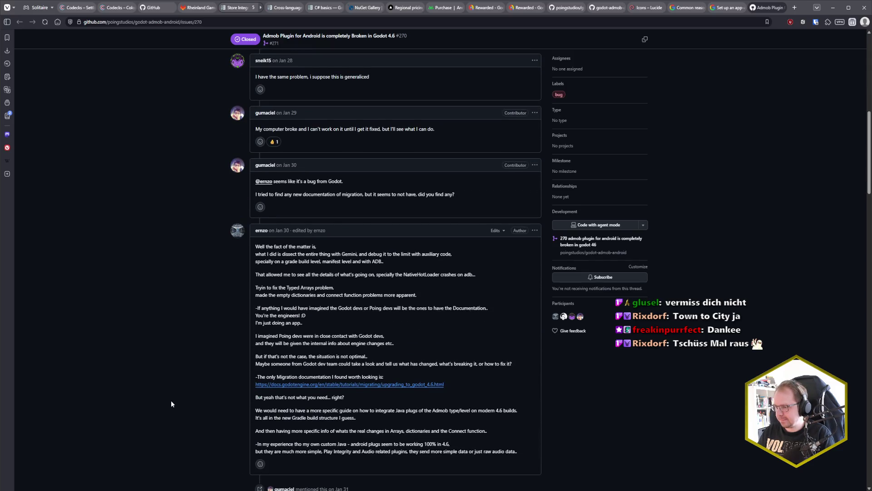
{"action": "scroll", "coordinate": [171, 400], "scroll_direction": "up", "scroll_amount": 9}
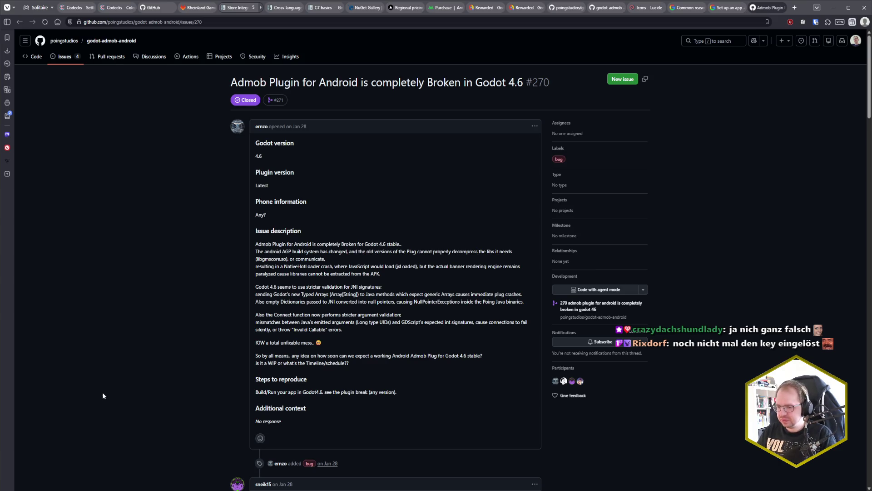
{"action": "mouse_move", "coordinate": [34, 490]}
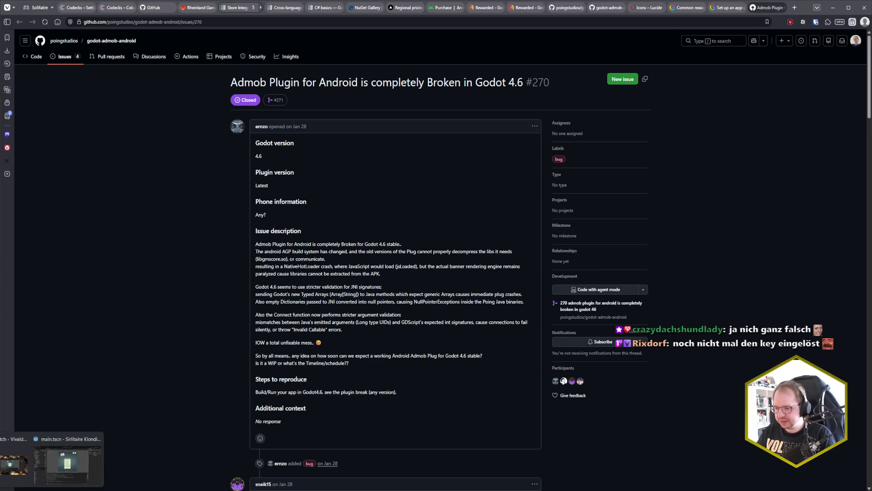
{"action": "left_click", "coordinate": [67, 461]}
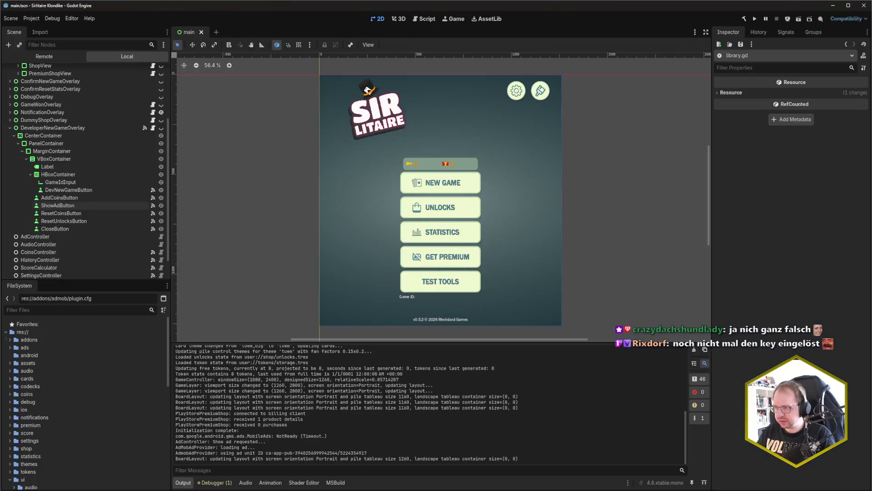
Close the Godot editor, swipe Sir Litaire away on the Android emulator, and switch to Rider.
{"action": "left_click", "coordinate": [863, 5]}
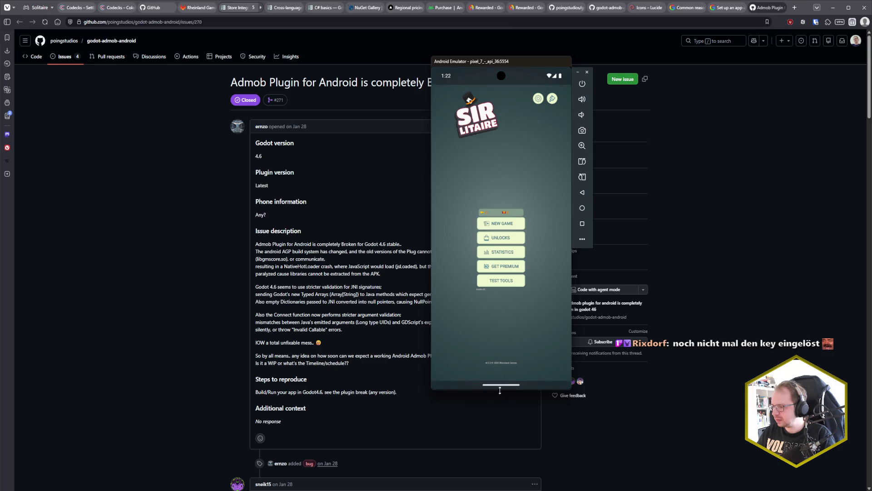
{"action": "left_click_drag", "start_coordinate": [500, 385], "coordinate": [502, 273]}
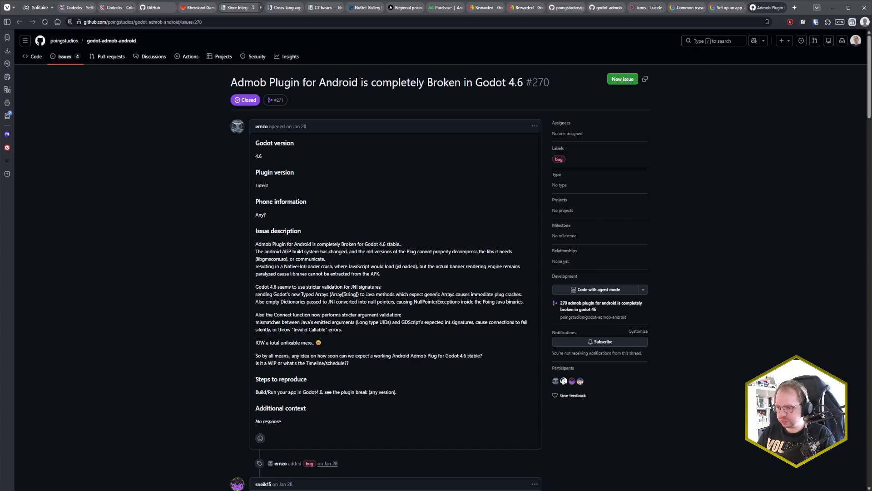
{"action": "key", "text": "alt+Tab"}
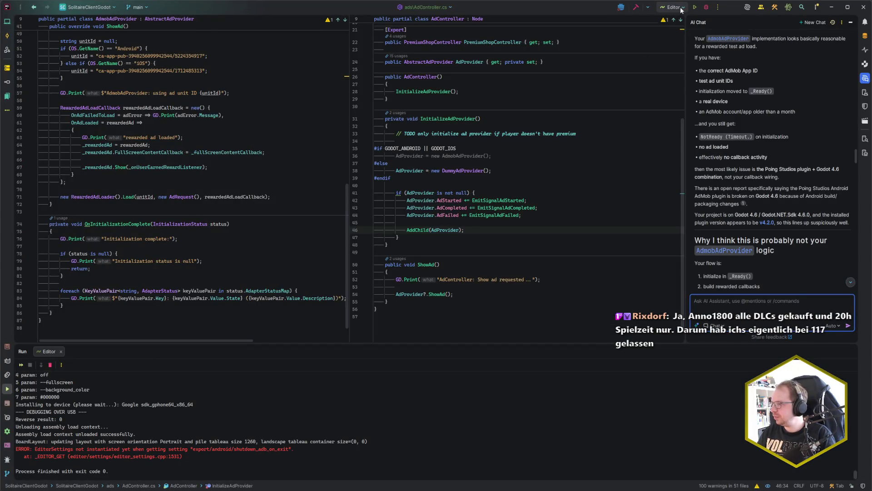
Point the Editor run configuration's executable to Godot_v4.6.1-stable_mono_win64.exe in Godot v4.6.1.
{"action": "left_click", "coordinate": [673, 7]}
{"action": "mouse_move", "coordinate": [751, 21]}
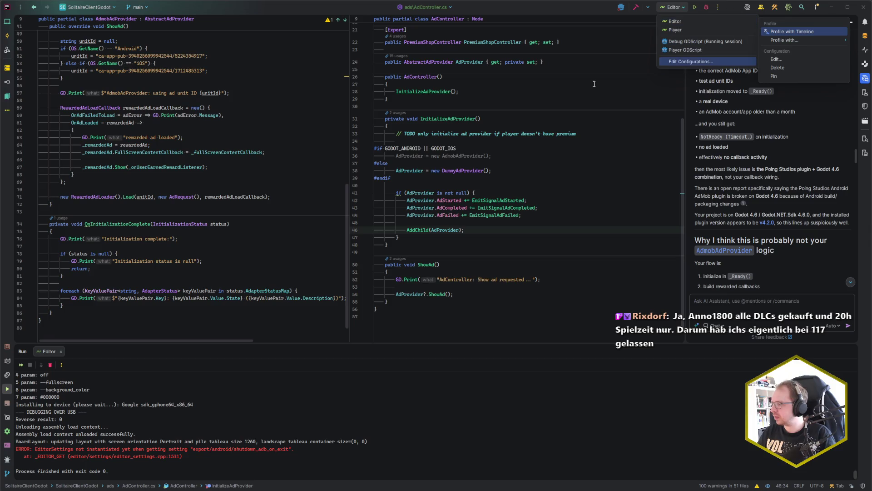
{"action": "left_click", "coordinate": [809, 58]}
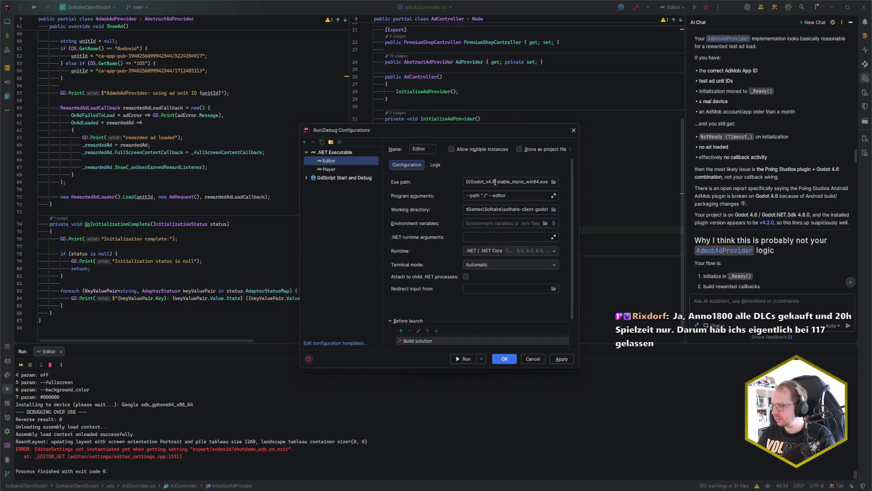
{"action": "left_click", "coordinate": [496, 182]}
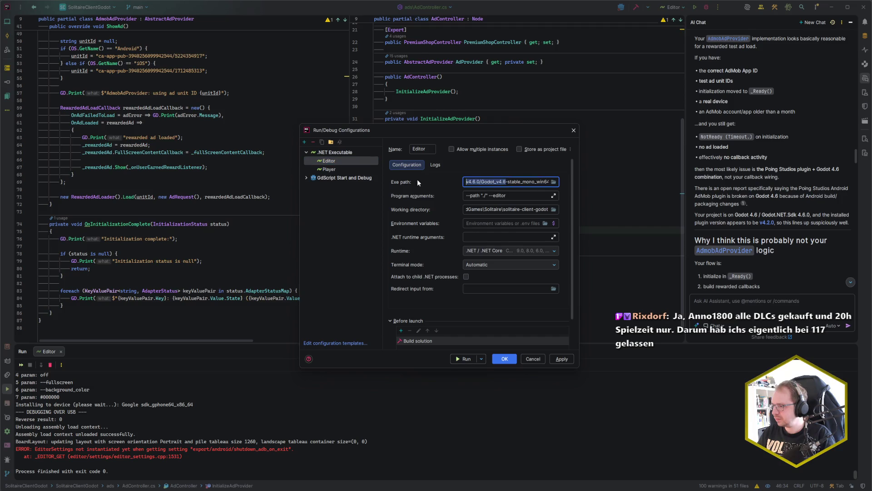
{"action": "left_click", "coordinate": [554, 182]}
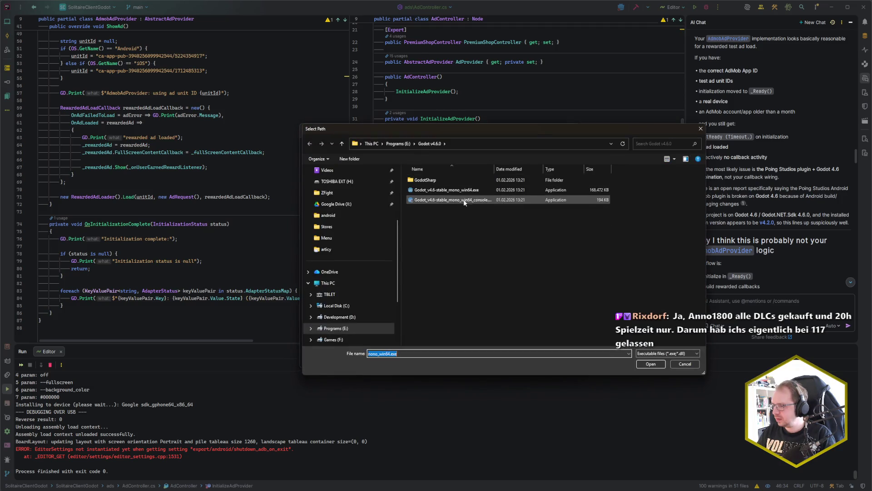
{"action": "left_click", "coordinate": [414, 144]}
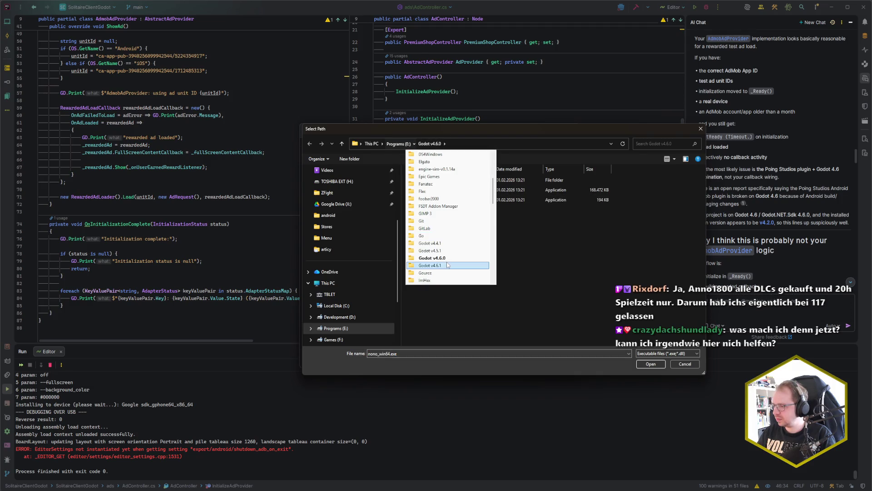
{"action": "left_click", "coordinate": [448, 266]}
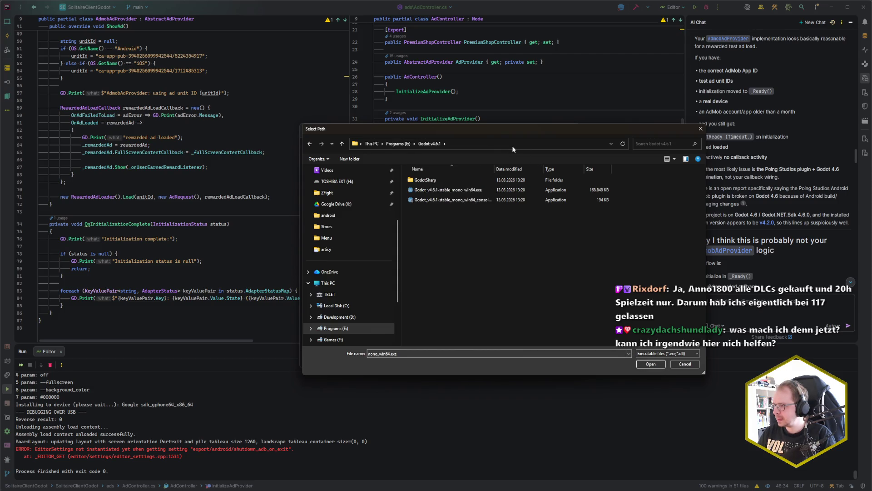
{"action": "double_click", "coordinate": [483, 190]}
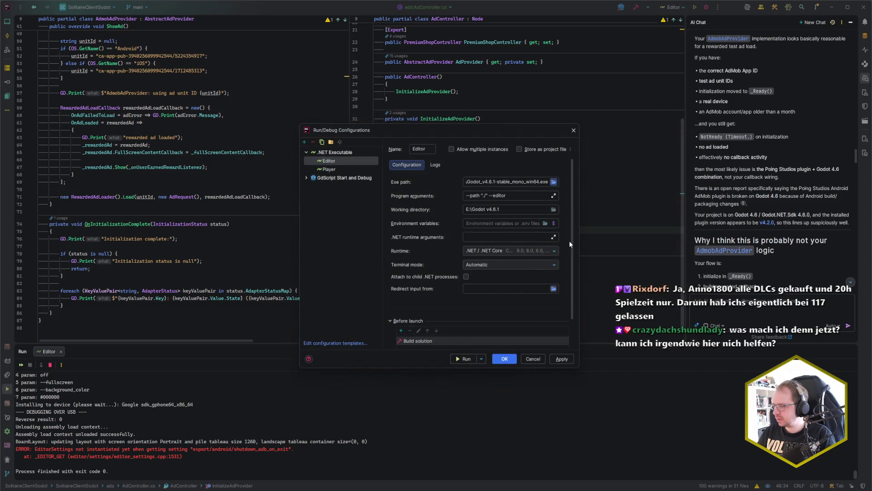
Point the Player configuration to the same Godot 4.6.1 mono executable and save the configurations.
{"action": "left_click", "coordinate": [329, 169]}
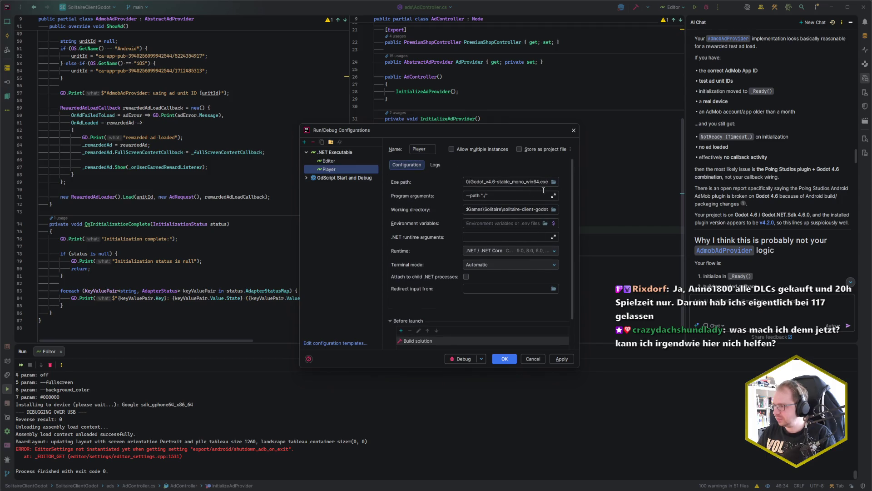
{"action": "left_click", "coordinate": [521, 182]}
{"action": "key", "text": "Home"}
{"action": "left_click", "coordinate": [502, 181]}
{"action": "left_click", "coordinate": [554, 182]}
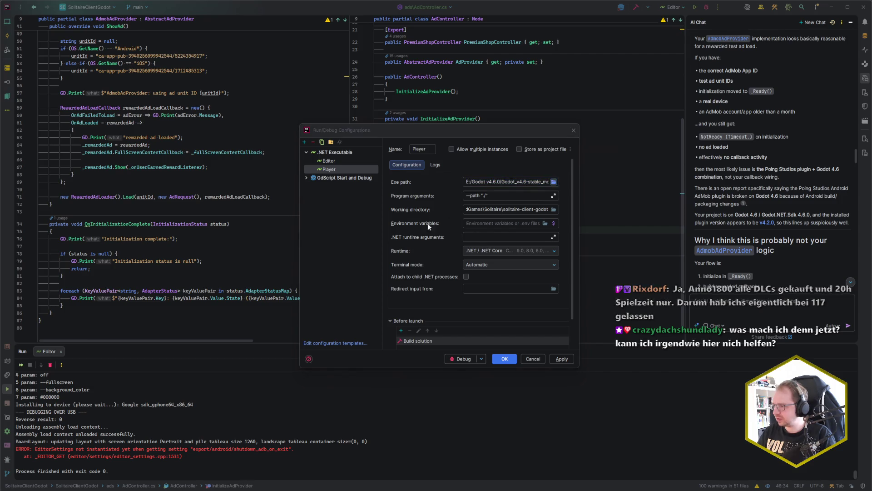
{"action": "left_click", "coordinate": [416, 145]}
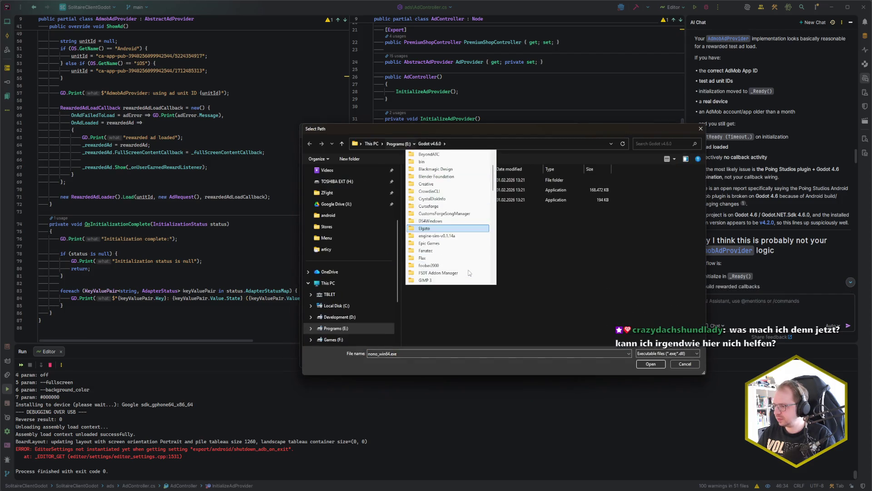
{"action": "left_click", "coordinate": [465, 266]}
{"action": "left_click", "coordinate": [470, 191]}
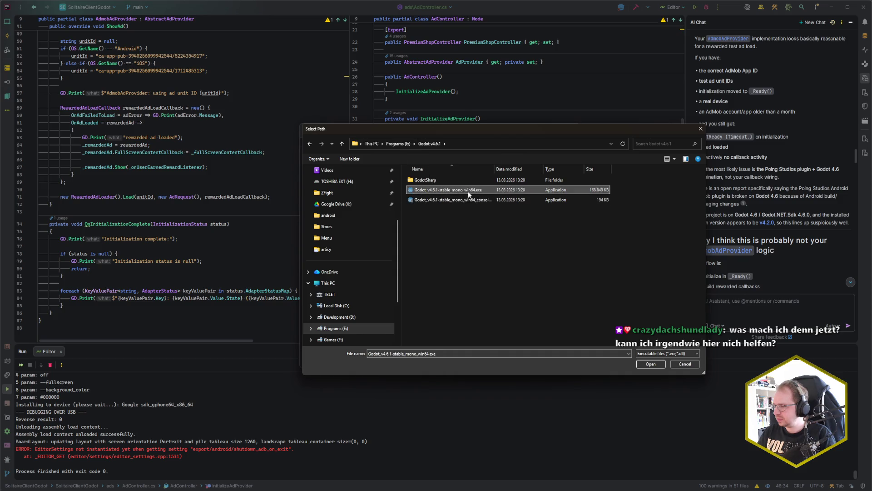
{"action": "left_click", "coordinate": [651, 363]}
{"action": "left_click", "coordinate": [505, 359]}
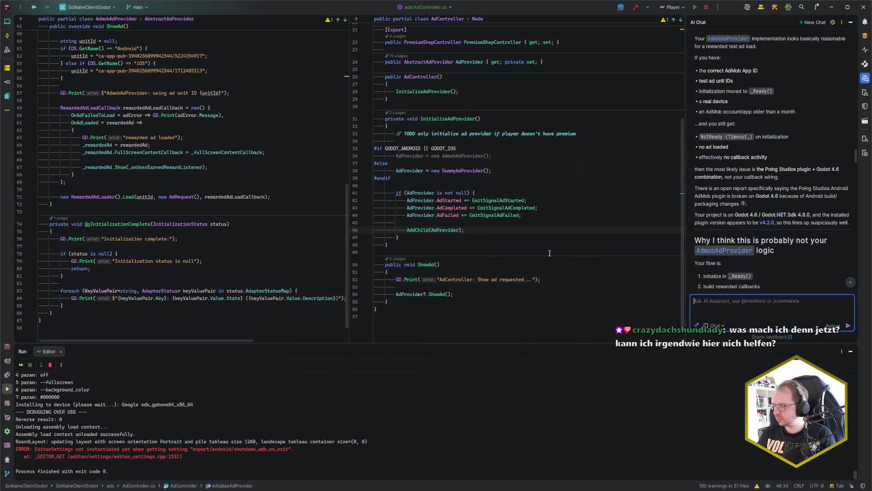
Launch the Editor run configuration with Alt+Shift+F10.
{"action": "left_click", "coordinate": [569, 94]}
{"action": "left_click", "coordinate": [501, 97]}
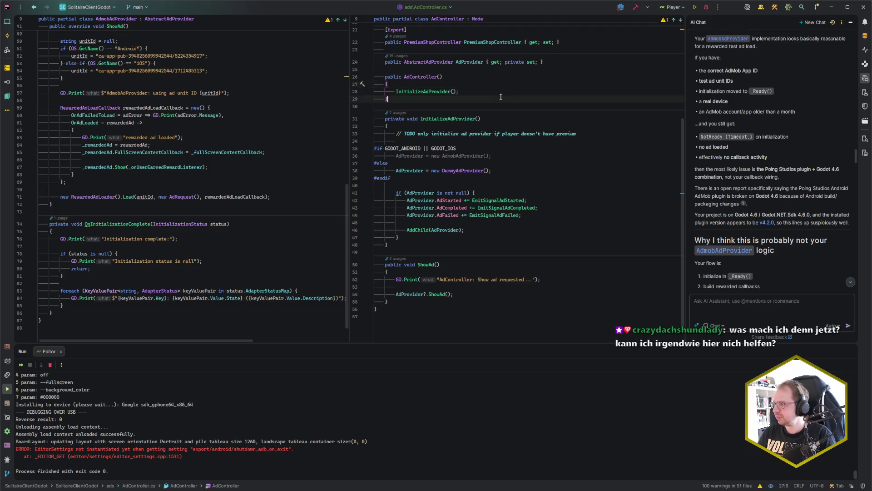
{"action": "key", "text": "alt+shift+F10"}
{"action": "key", "text": "Down"}
{"action": "key", "text": "Return"}
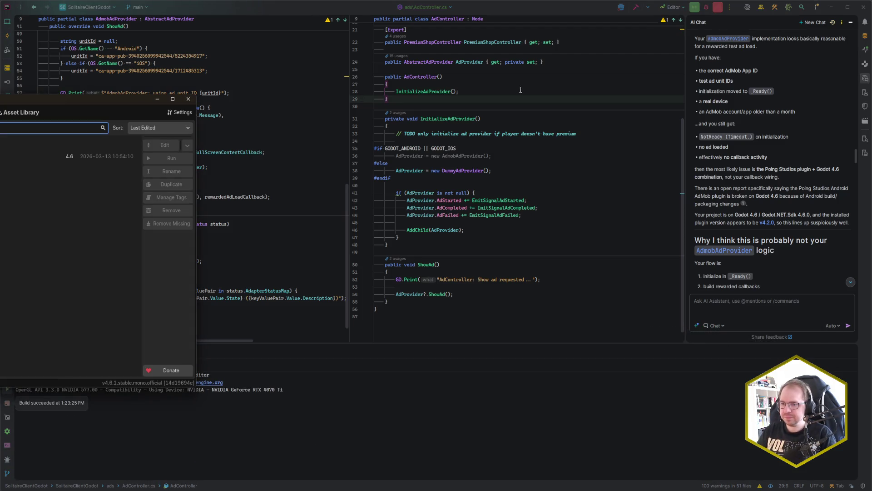
Open the Sir Litaire project from Godot 4.6.1's Project Manager and zoom the canvas.
{"action": "double_click", "coordinate": [25, 157]}
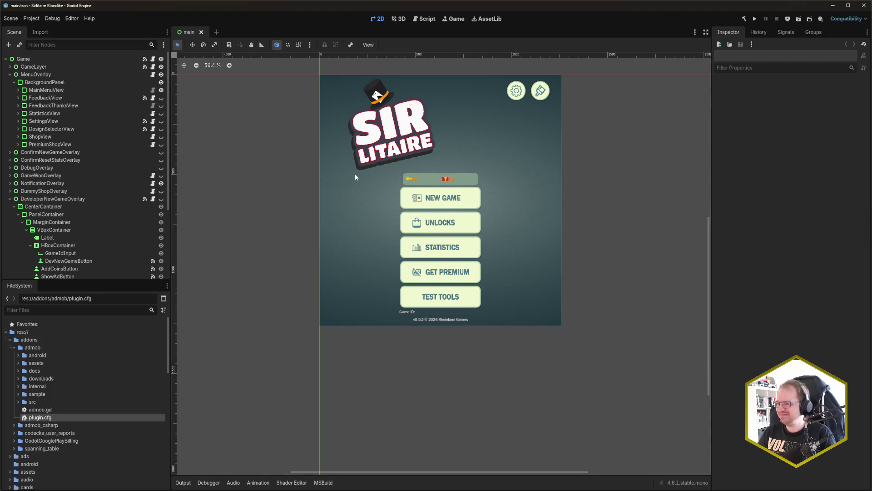
{"action": "scroll", "coordinate": [358, 227], "scroll_direction": "up", "scroll_amount": 3}
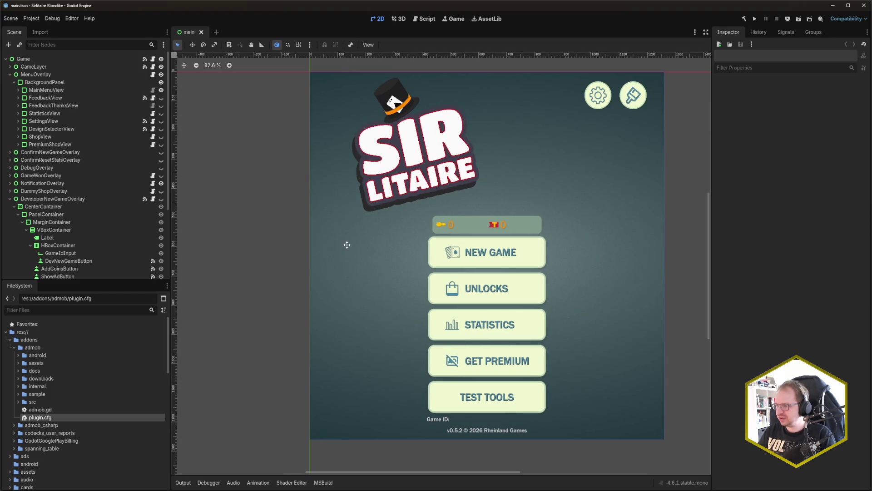
{"action": "scroll", "coordinate": [282, 243], "scroll_direction": "up", "scroll_amount": 1}
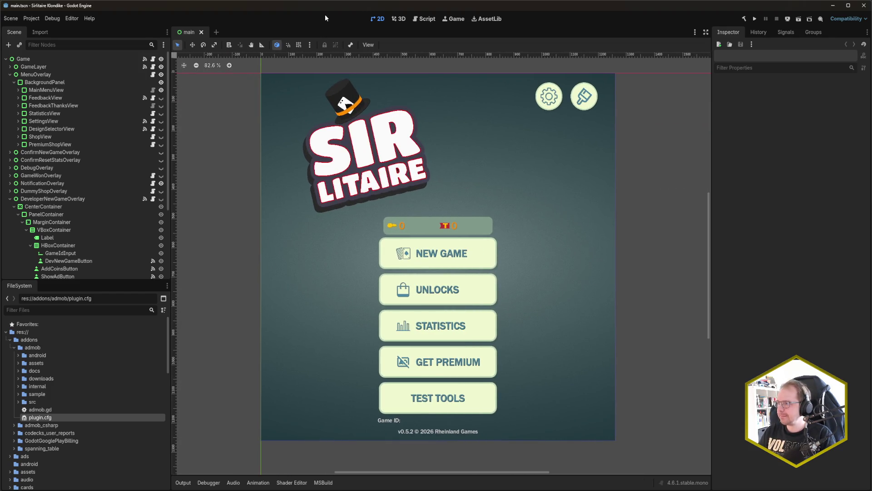
Deploy the game to the Google sdk Android emulator via the remote-deploy button.
{"action": "left_click", "coordinate": [789, 19]}
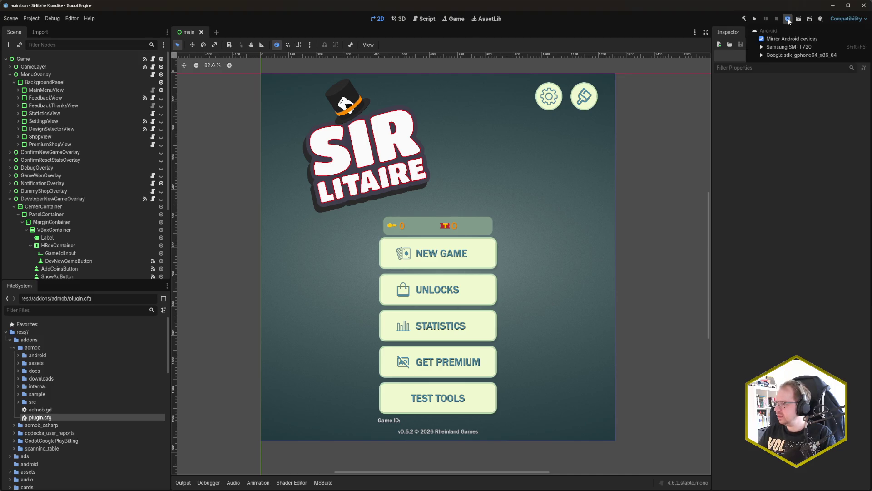
{"action": "left_click", "coordinate": [787, 56]}
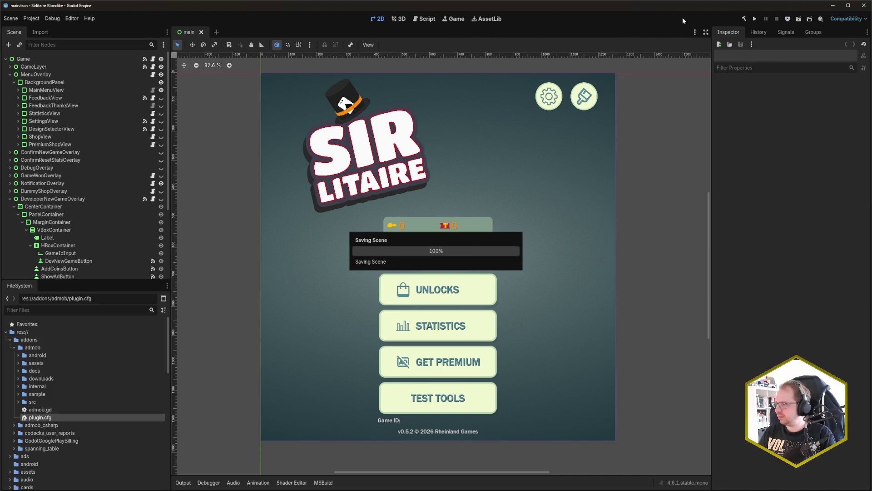
{"action": "left_click", "coordinate": [788, 20]}
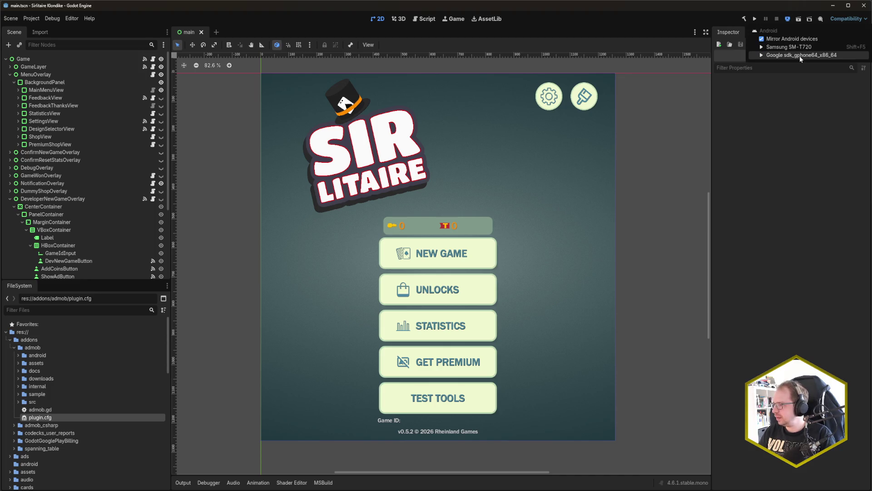
{"action": "left_click", "coordinate": [765, 39]}
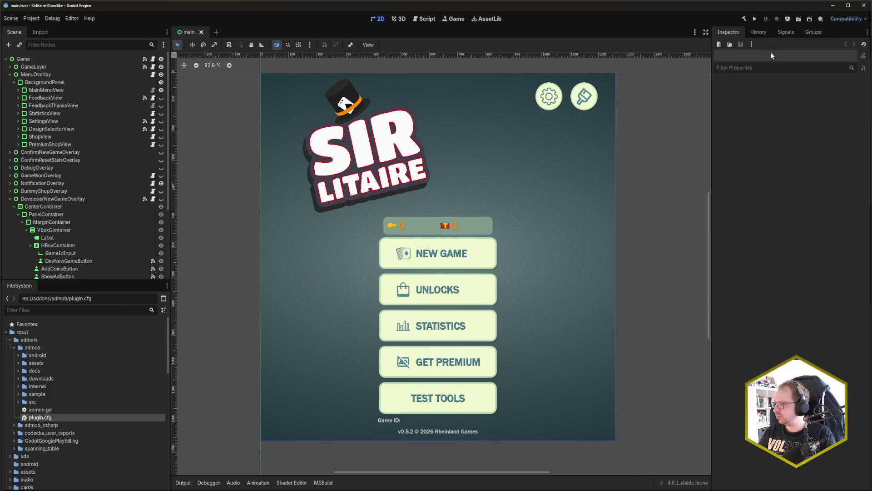
{"action": "left_click", "coordinate": [787, 19]}
{"action": "left_click", "coordinate": [792, 56]}
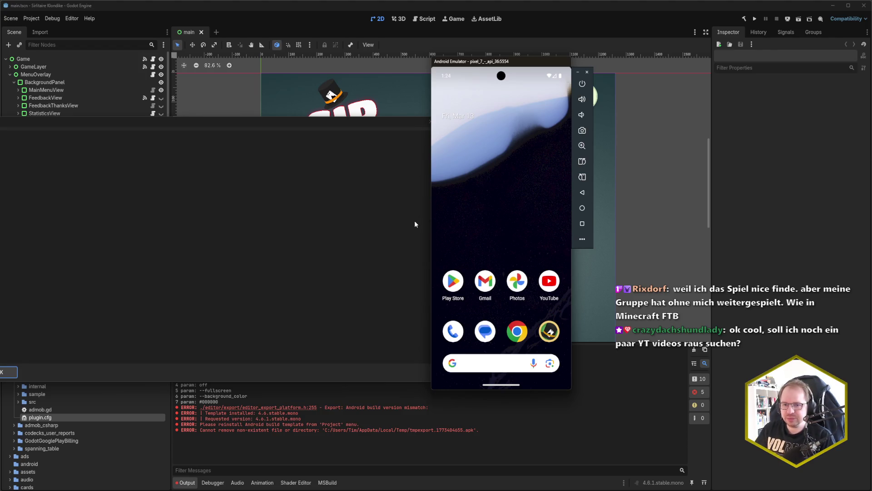
Dismiss the Godot export error and choose to install the Android build template.
{"action": "left_click", "coordinate": [411, 159]}
{"action": "left_click", "coordinate": [430, 121]}
{"action": "left_click", "coordinate": [25, 19]}
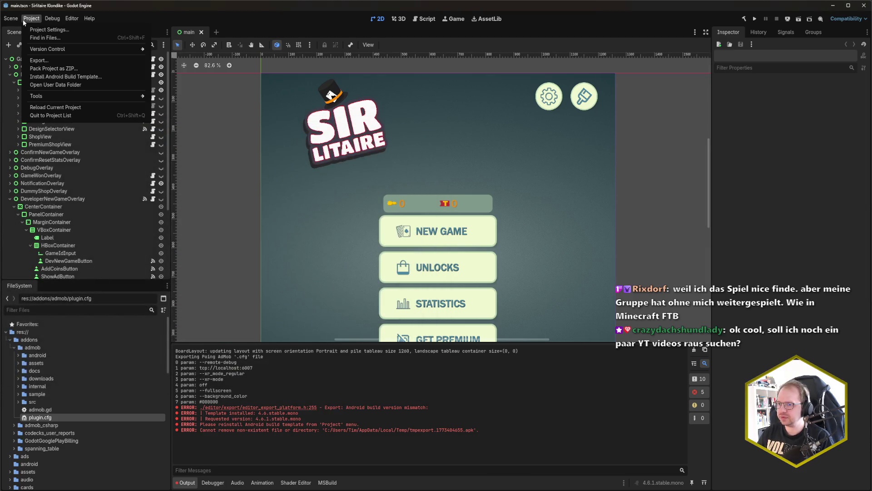
{"action": "left_click", "coordinate": [81, 77]}
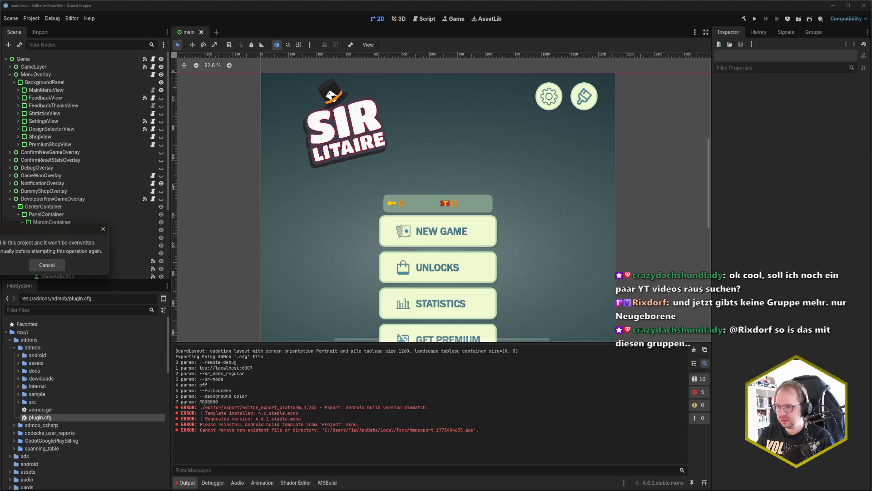
Cancel the notice that the Android build template is already installed.
{"action": "left_click_drag", "start_coordinate": [25, 229], "coordinate": [327, 243]}
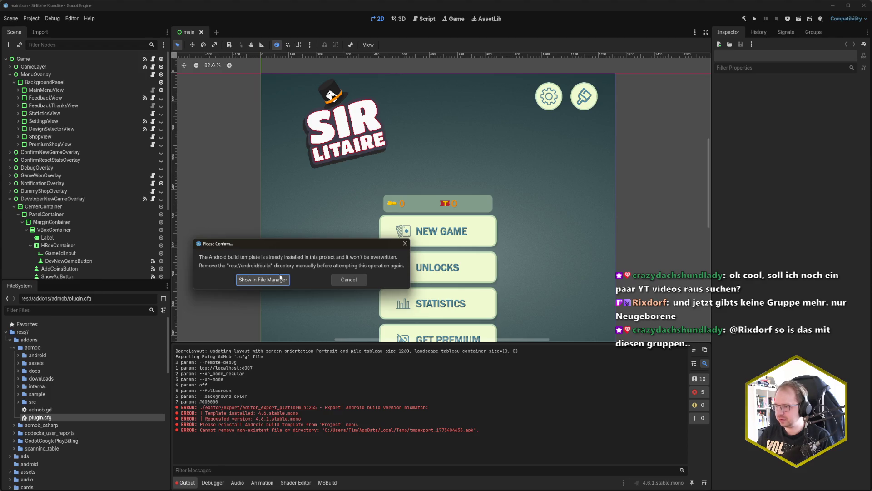
{"action": "left_click", "coordinate": [349, 280]}
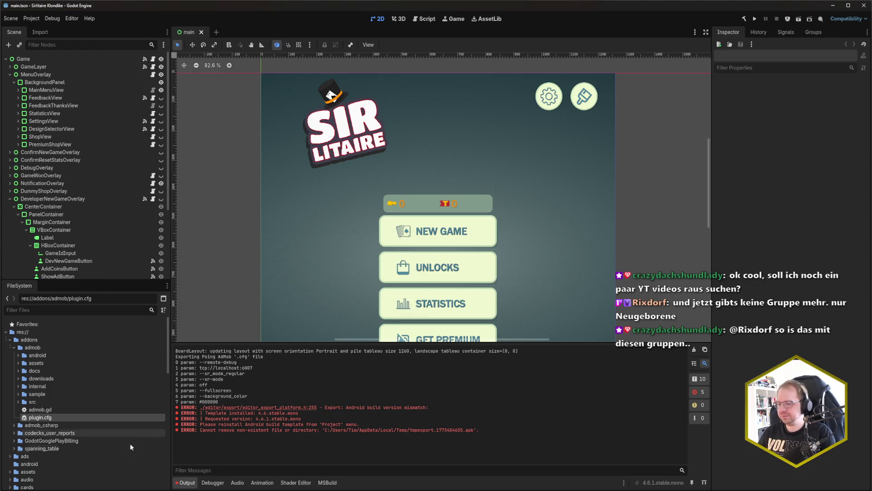
{"action": "key", "text": "alt+Tab"}
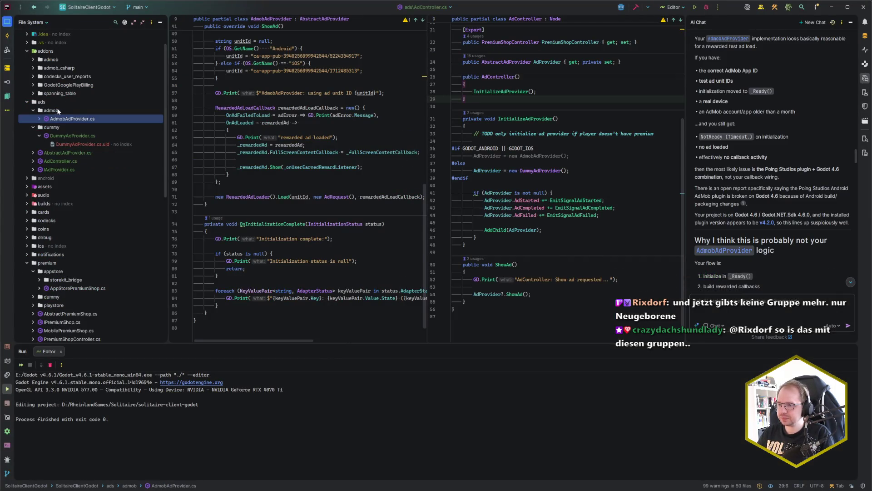
Delete the android/build folder in Rider's project tree, leaving only .build_version.
{"action": "left_click", "coordinate": [50, 101]}
{"action": "scroll", "coordinate": [58, 114], "scroll_direction": "up", "scroll_amount": 2}
{"action": "left_click", "coordinate": [27, 206]}
{"action": "double_click", "coordinate": [48, 213]}
{"action": "scroll", "coordinate": [110, 208], "scroll_direction": "down", "scroll_amount": 3}
{"action": "scroll", "coordinate": [111, 209], "scroll_direction": "up", "scroll_amount": 1}
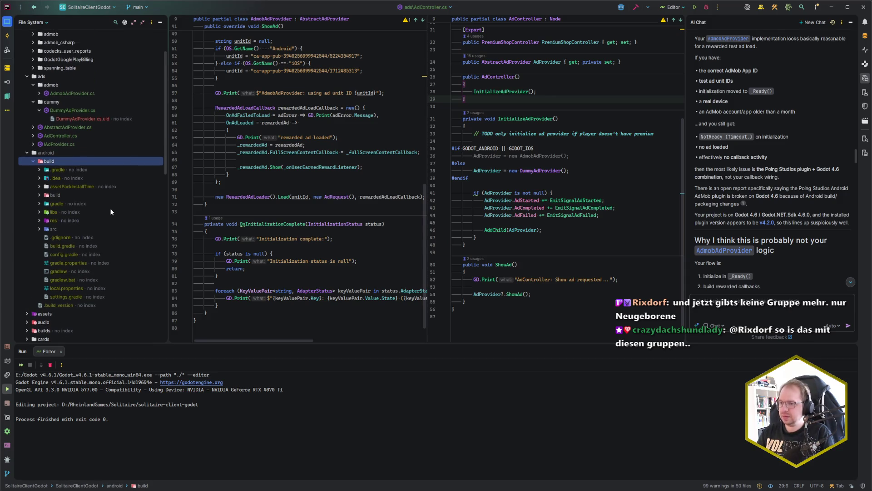
{"action": "key", "text": "Delete"}
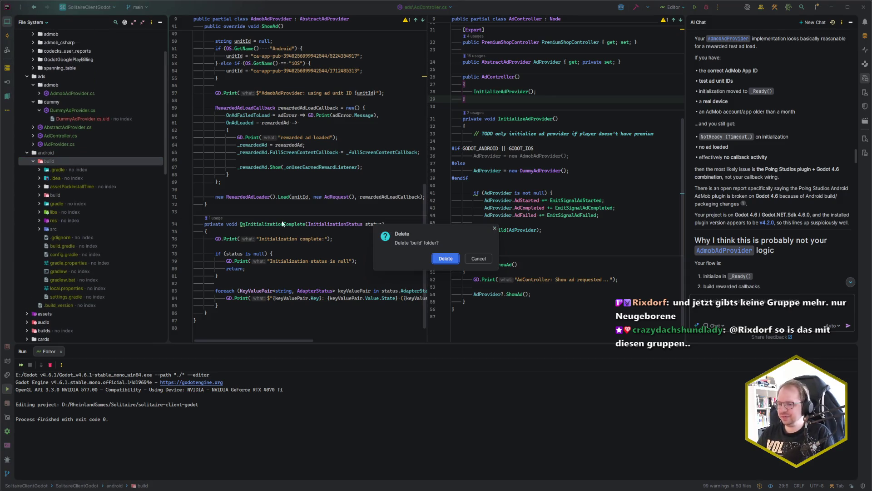
{"action": "left_click", "coordinate": [445, 261]}
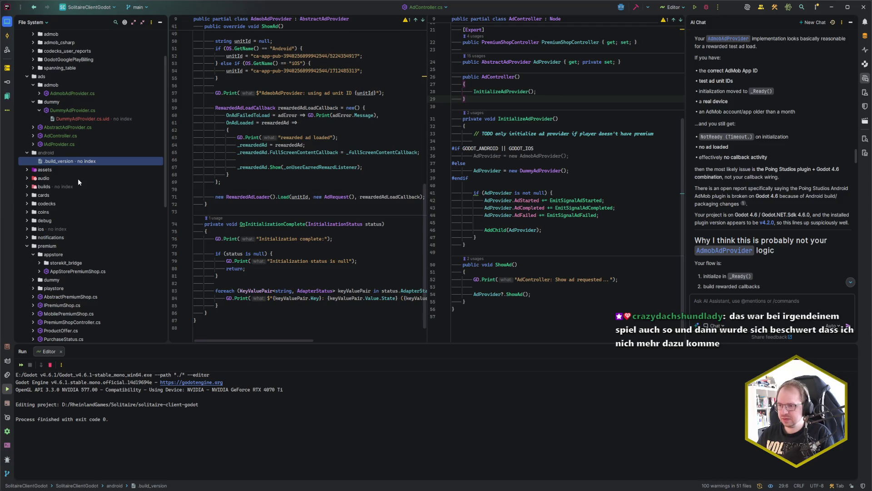
{"action": "key", "text": "Up"}
{"action": "key", "text": "alt+Tab"}
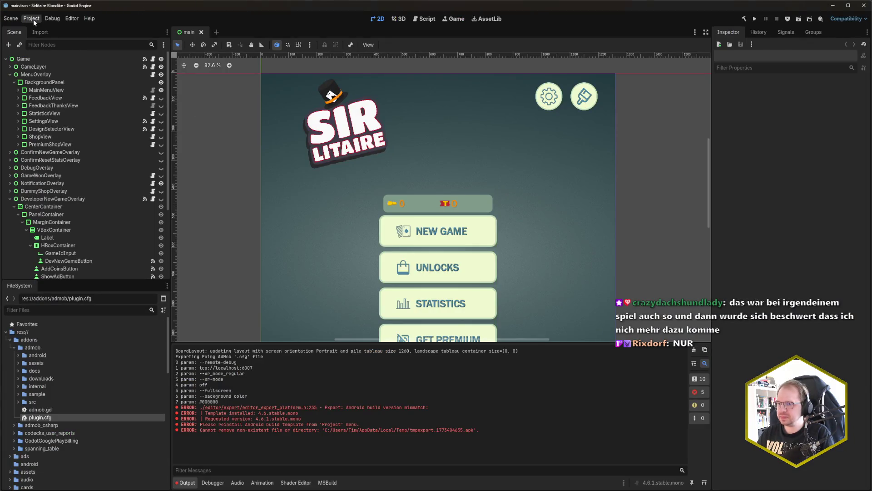
Download and install the 4.6.1.stable.mono export templates through the Export Template Manager.
{"action": "left_click", "coordinate": [31, 19]}
{"action": "left_click", "coordinate": [63, 78]}
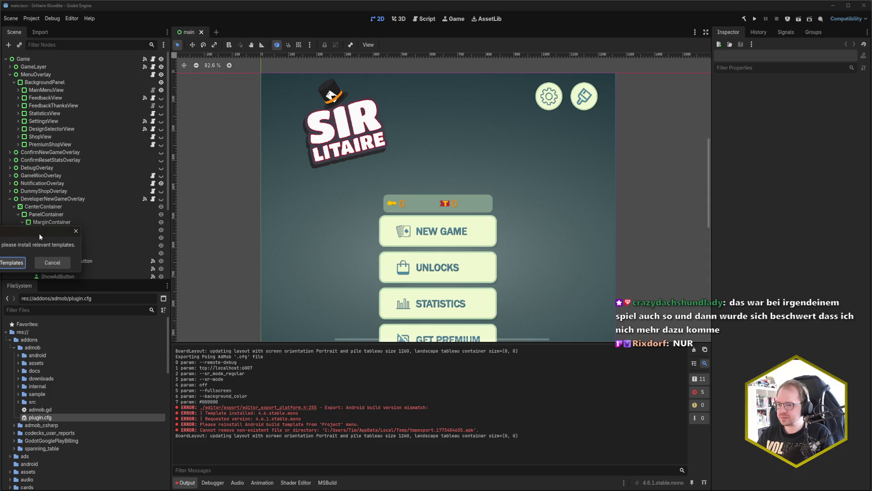
{"action": "left_click_drag", "start_coordinate": [40, 236], "coordinate": [257, 229]}
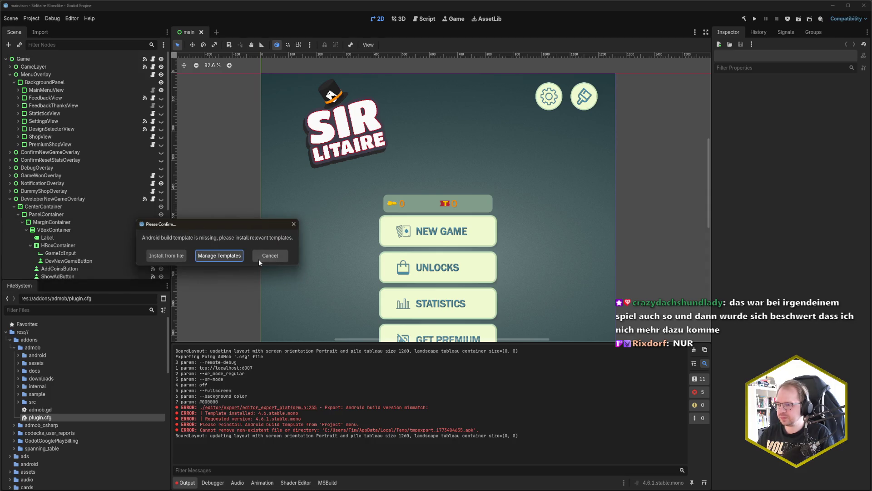
{"action": "left_click", "coordinate": [219, 256]}
{"action": "left_click_drag", "start_coordinate": [58, 207], "coordinate": [342, 209]}
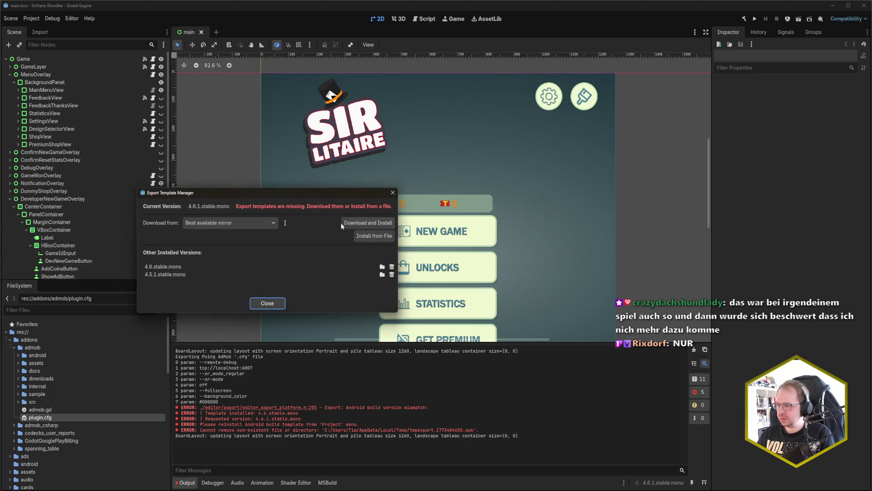
{"action": "left_click", "coordinate": [380, 222]}
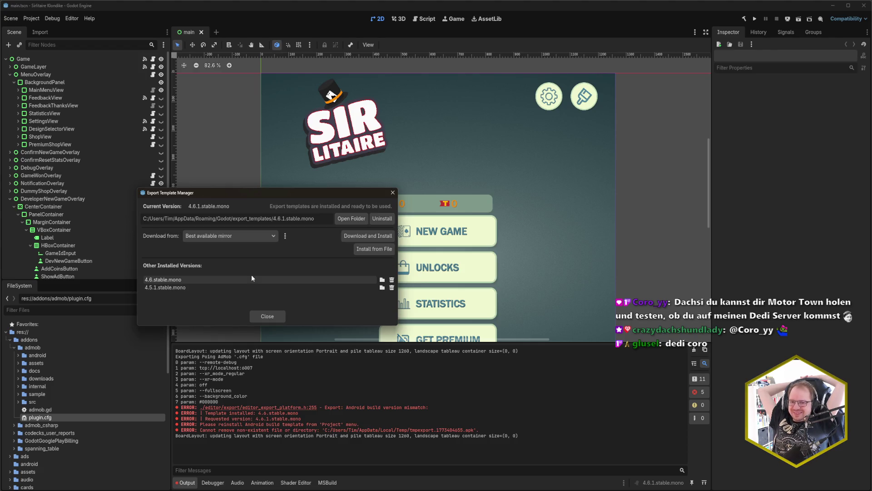
Close the Template Manager and deploy the game to the Android emulator.
{"action": "left_click", "coordinate": [271, 318]}
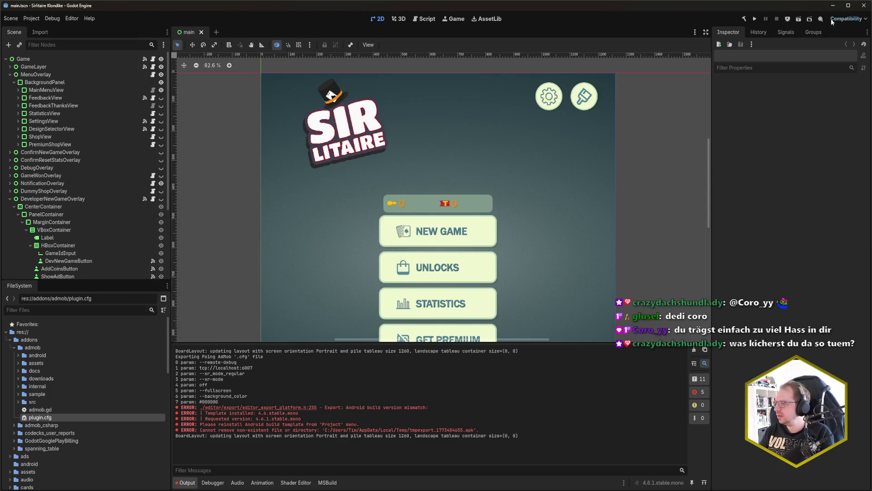
{"action": "left_click", "coordinate": [788, 19]}
{"action": "left_click", "coordinate": [790, 54]}
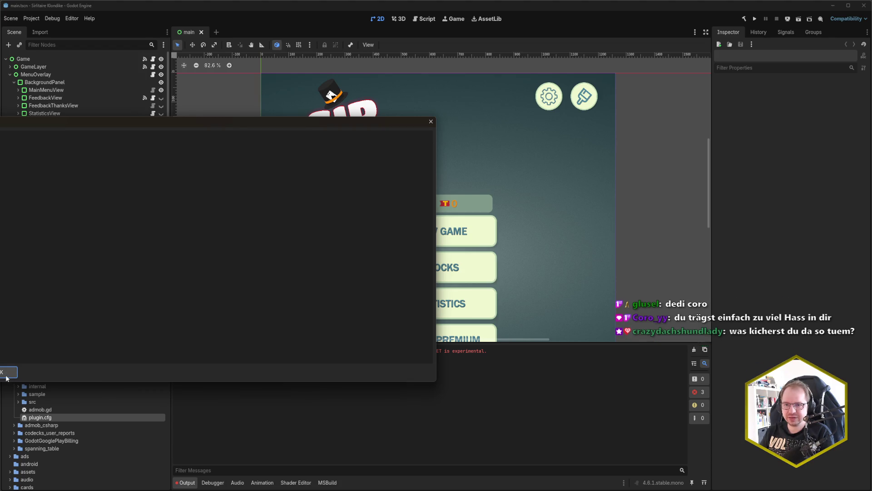
Dismiss the export-failed report about the missing Android build template.
{"action": "mouse_move", "coordinate": [0, 121]}
{"action": "left_mouse_down"}
{"action": "mouse_move", "coordinate": [293, 107]}
{"action": "mouse_move", "coordinate": [251, 108]}
{"action": "left_mouse_up"}
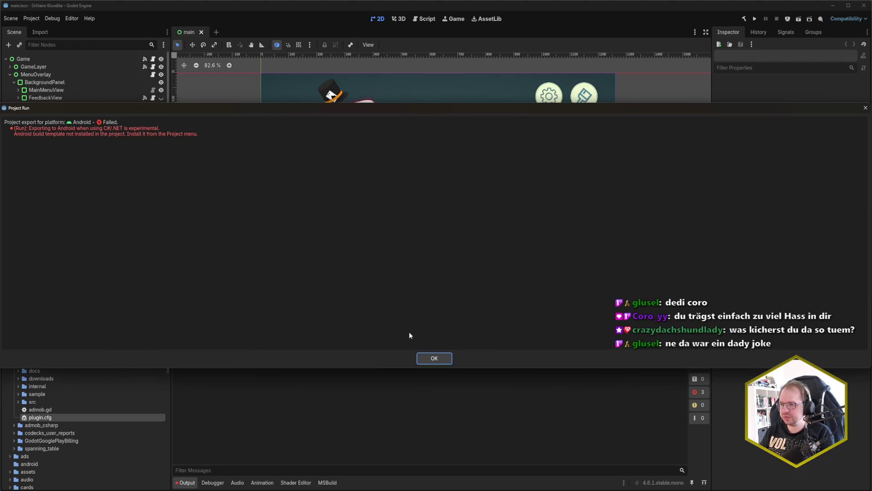
{"action": "left_click", "coordinate": [434, 358]}
{"action": "left_click", "coordinate": [32, 18]}
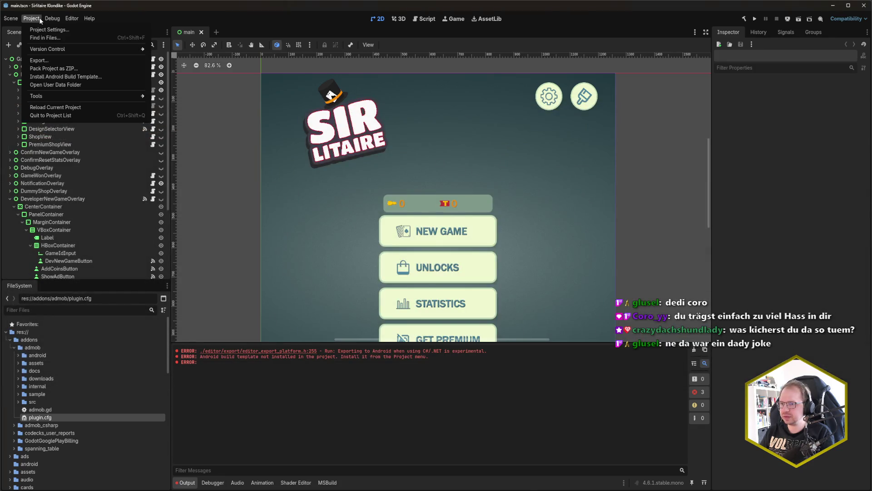
Install the Android build template into res://android/build and redeploy to the Android emulator.
{"action": "left_click", "coordinate": [72, 76]}
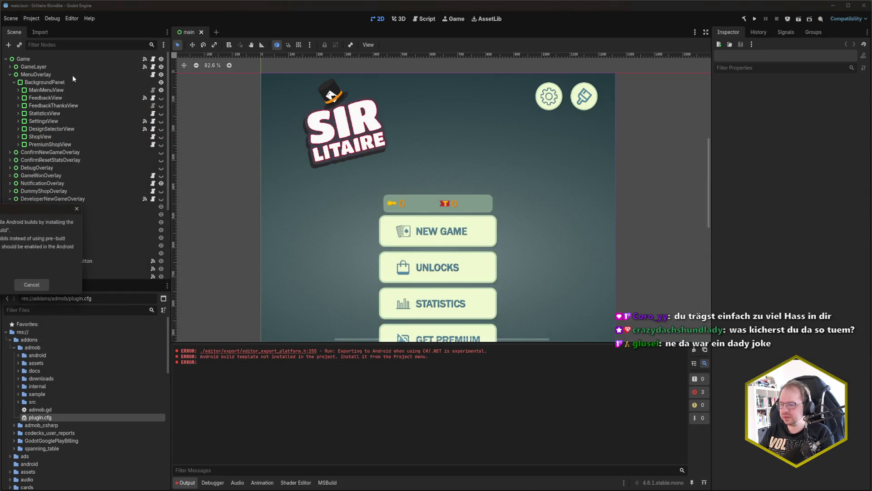
{"action": "left_click_drag", "start_coordinate": [46, 208], "coordinate": [329, 204]}
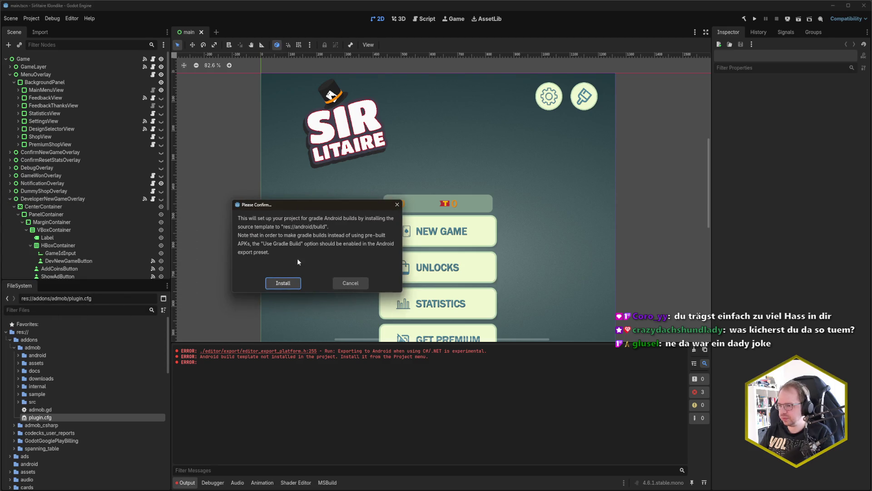
{"action": "left_click", "coordinate": [288, 283]}
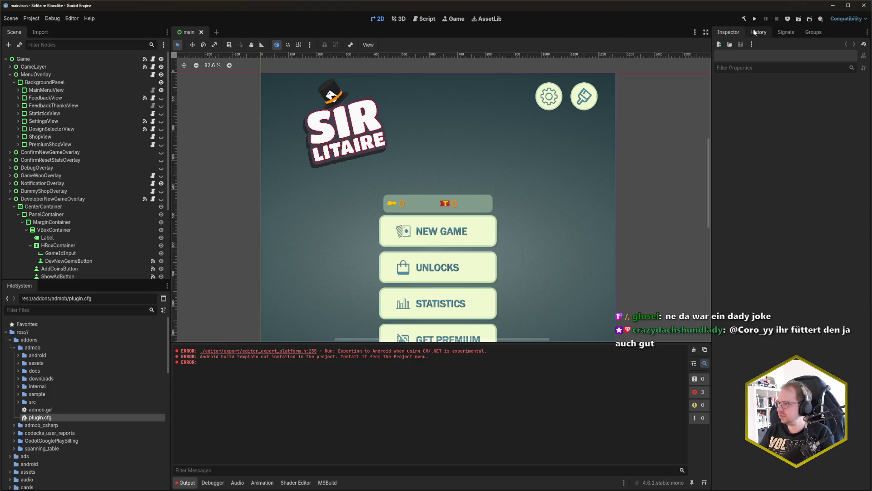
{"action": "left_click", "coordinate": [788, 19]}
{"action": "left_click", "coordinate": [790, 55]}
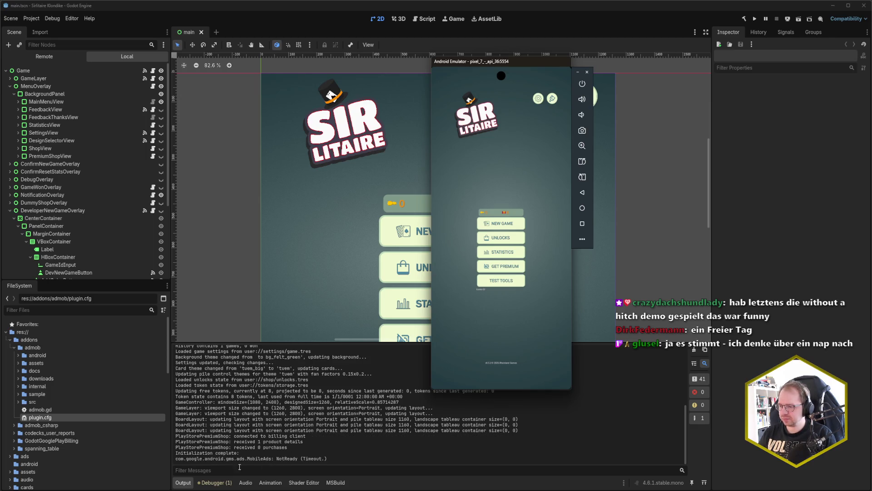
Check the Debugger's Errors list, then return to the Output log ending in MobileAds NotReady (Timeout).
{"action": "left_click", "coordinate": [215, 483]}
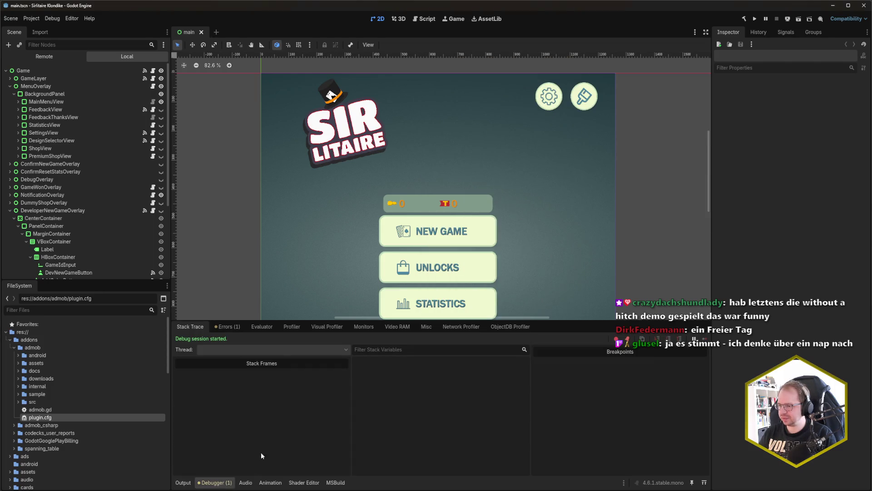
{"action": "left_click", "coordinate": [227, 327]}
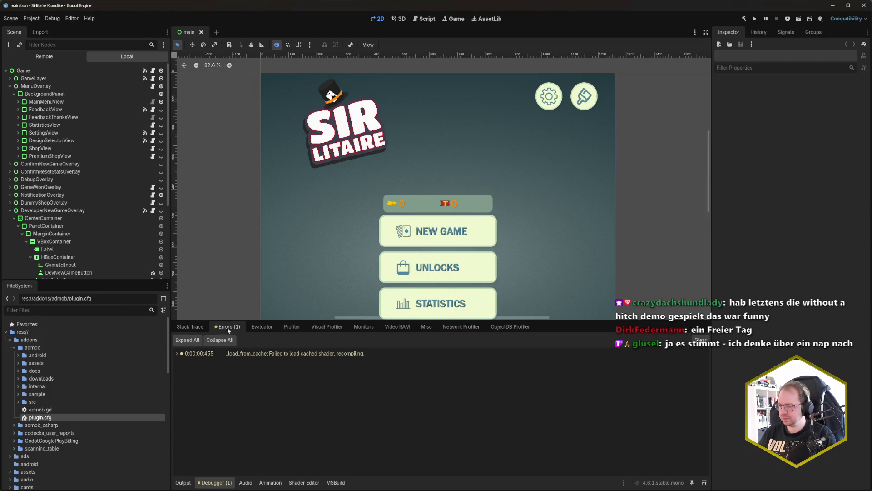
{"action": "left_click", "coordinate": [197, 328]}
{"action": "left_click", "coordinate": [182, 483]}
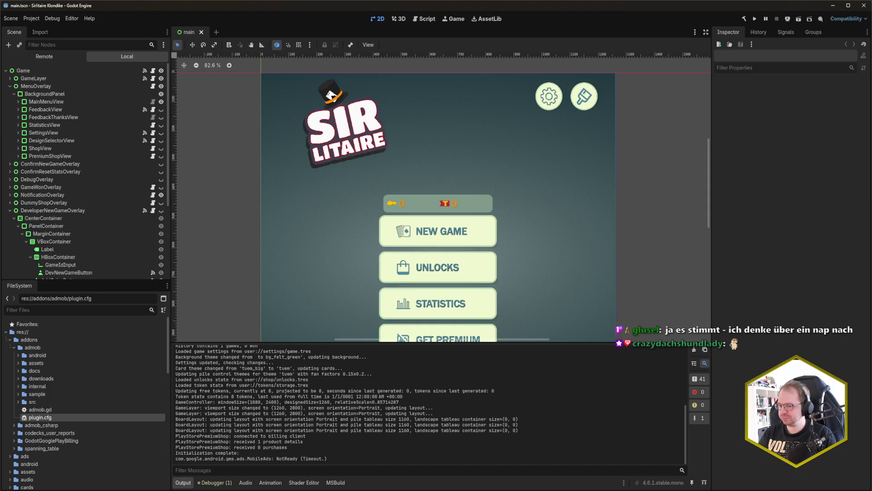
Swipe Sir Litaire away from the emulator's recent apps, returning to the home screen.
{"action": "left_click_drag", "start_coordinate": [498, 385], "coordinate": [515, 323]}
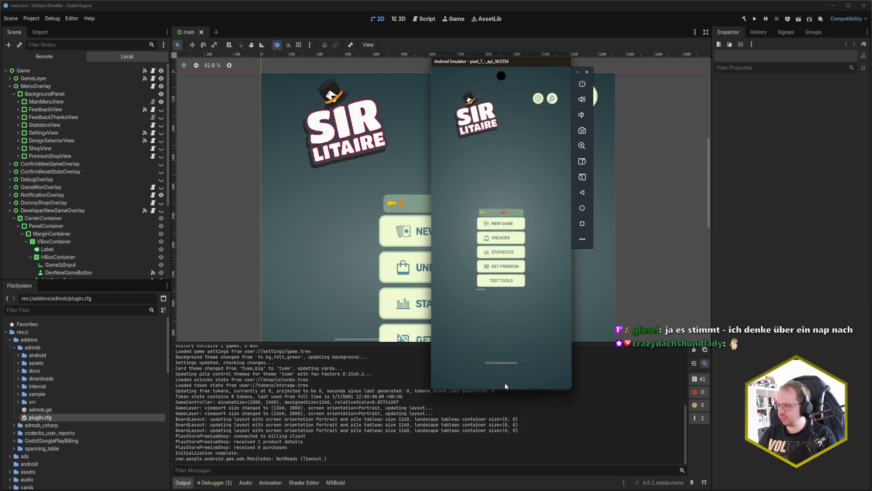
{"action": "left_click_drag", "start_coordinate": [509, 387], "coordinate": [530, 339]}
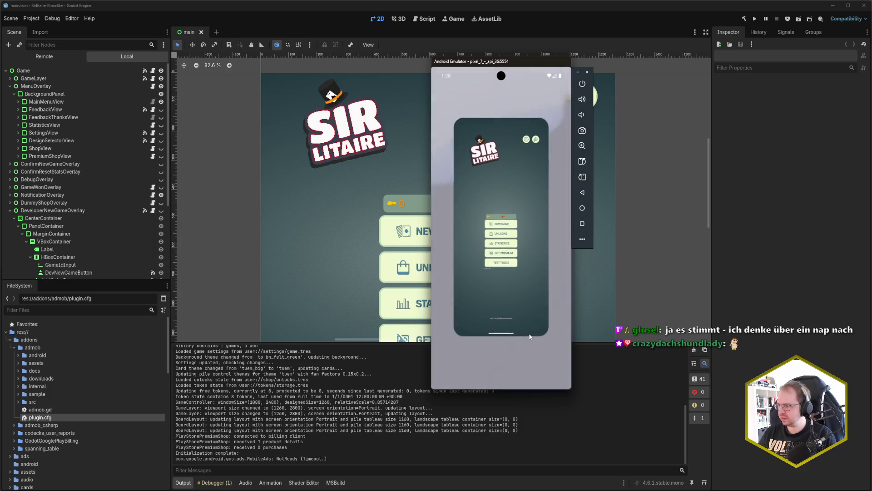
{"action": "left_click_drag", "start_coordinate": [536, 192], "coordinate": [534, 109]}
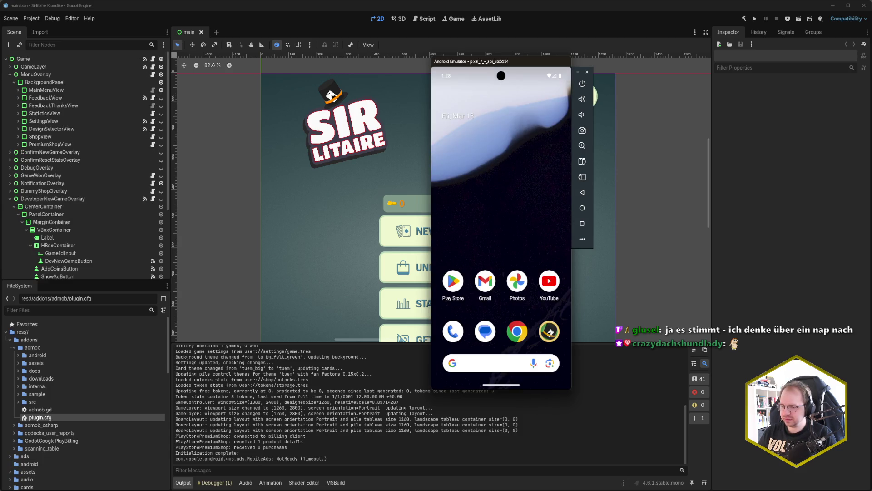
{"action": "key", "text": "alt+Tab"}
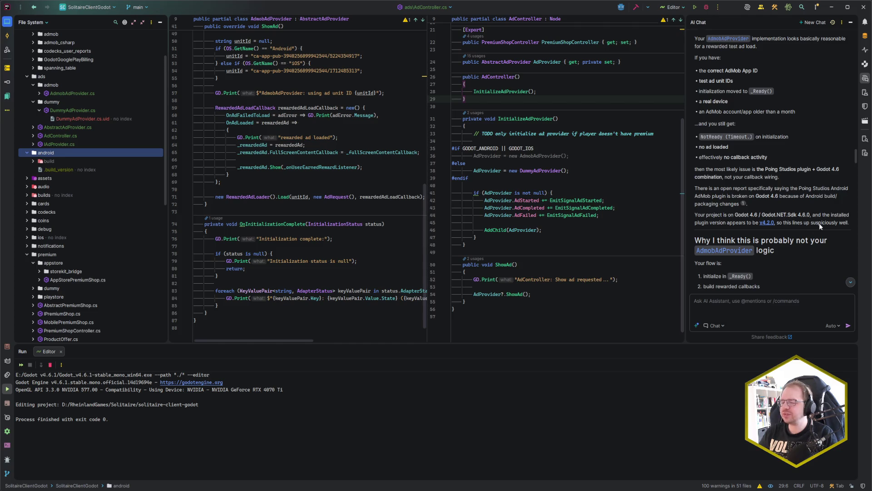
Read through the AI chat checklist for enabling the AdMob Android export plugin.
{"action": "scroll", "coordinate": [819, 223], "scroll_direction": "down", "scroll_amount": 3}
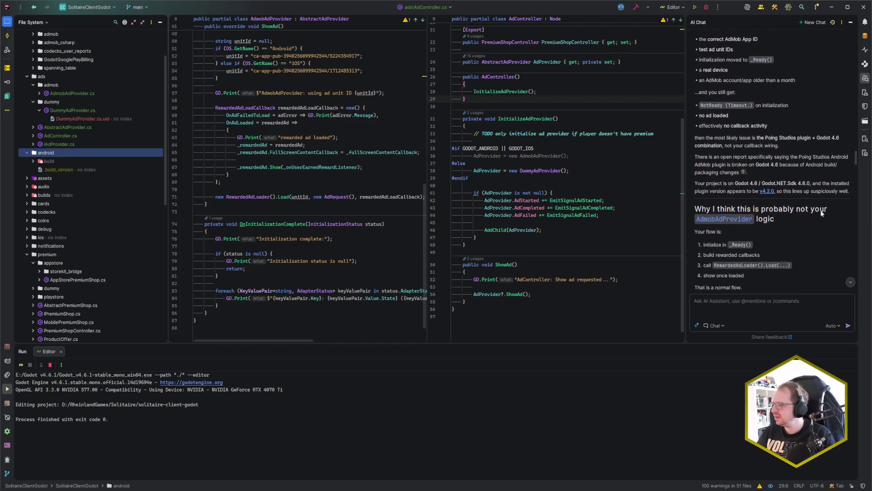
{"action": "scroll", "coordinate": [811, 200], "scroll_direction": "down", "scroll_amount": 2}
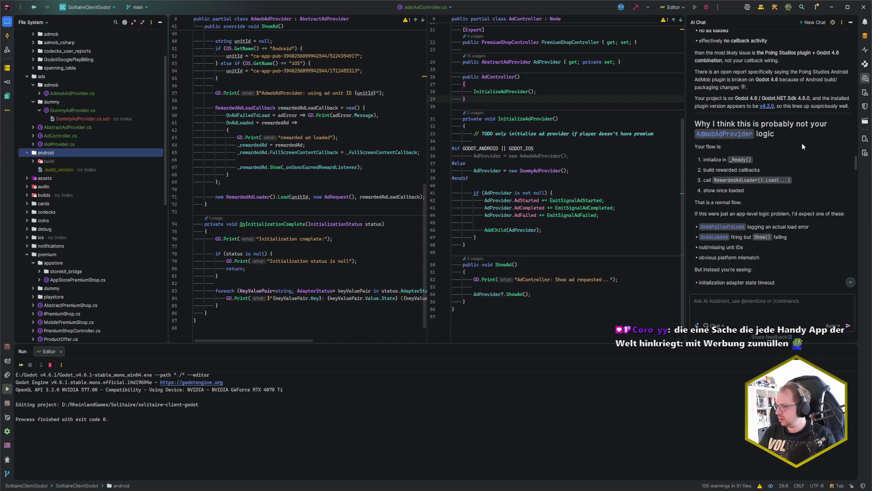
{"action": "scroll", "coordinate": [803, 145], "scroll_direction": "down", "scroll_amount": 1}
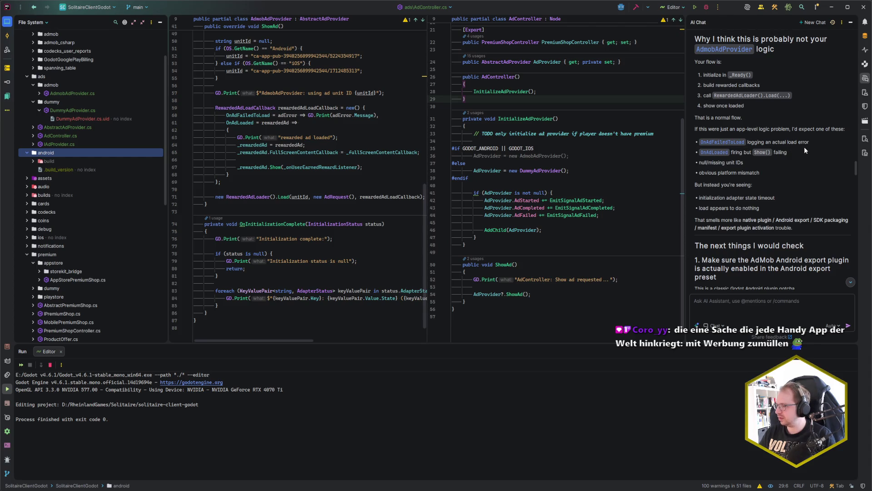
{"action": "scroll", "coordinate": [804, 146], "scroll_direction": "down", "scroll_amount": 1}
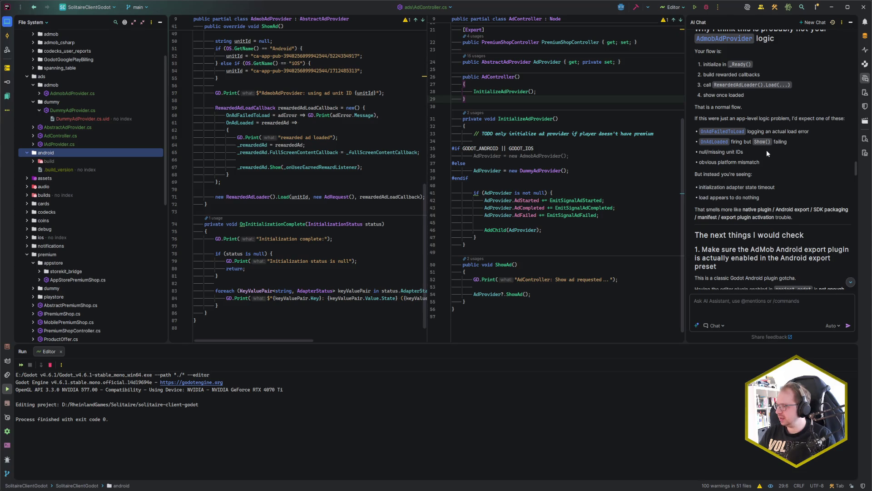
{"action": "scroll", "coordinate": [767, 150], "scroll_direction": "down", "scroll_amount": 1}
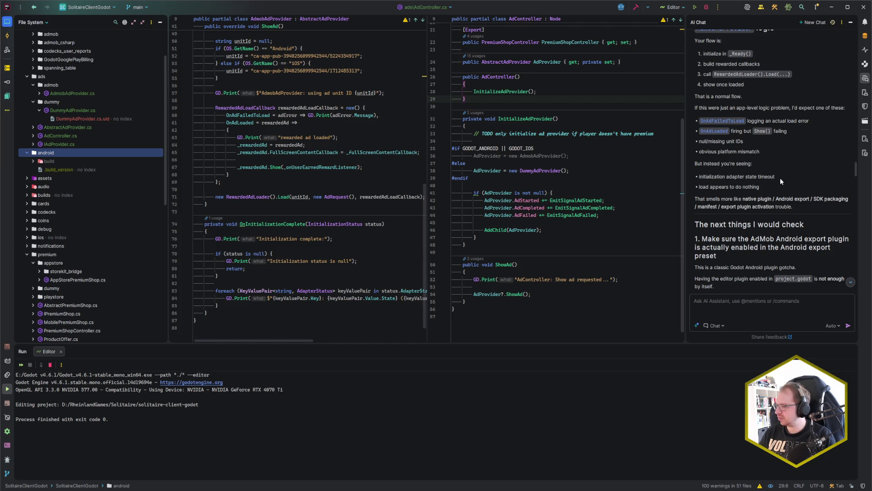
{"action": "scroll", "coordinate": [782, 186], "scroll_direction": "down", "scroll_amount": 2}
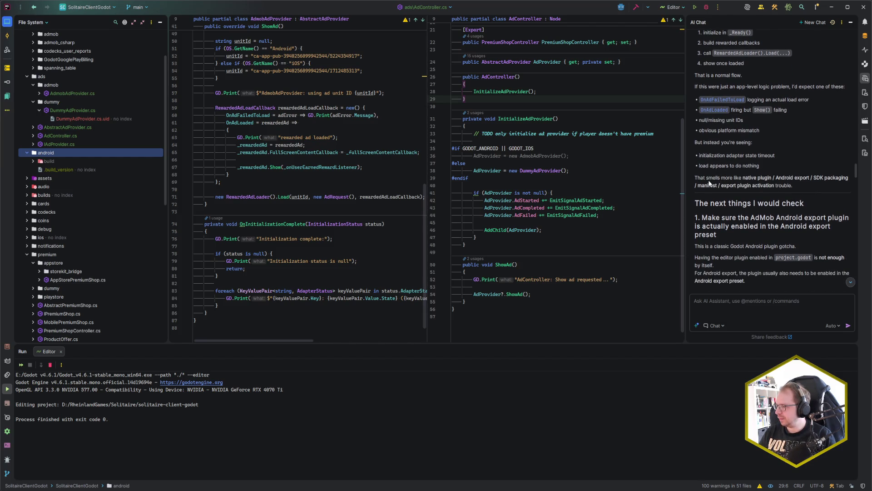
{"action": "scroll", "coordinate": [781, 180], "scroll_direction": "down", "scroll_amount": 3}
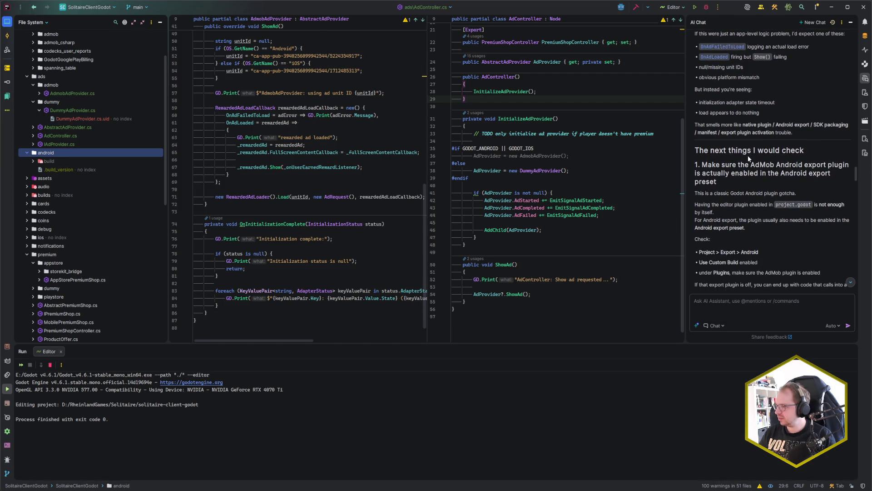
{"action": "scroll", "coordinate": [755, 161], "scroll_direction": "down", "scroll_amount": 1}
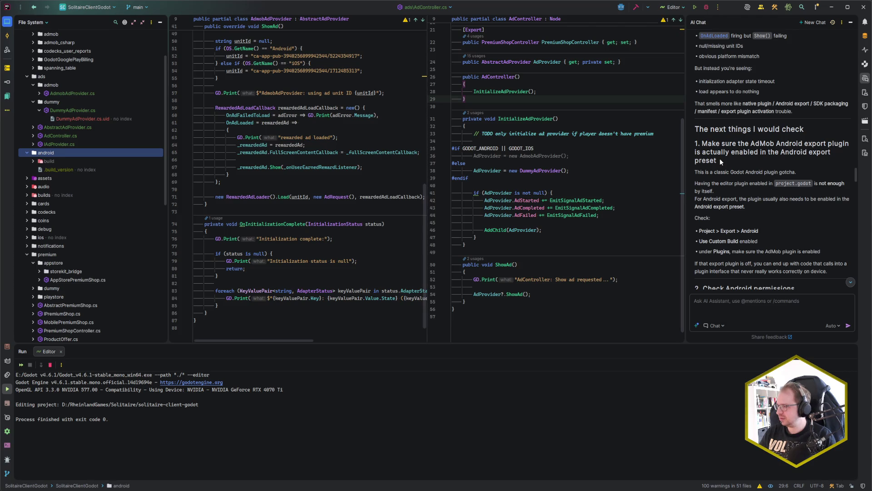
{"action": "key", "text": "alt+Tab"}
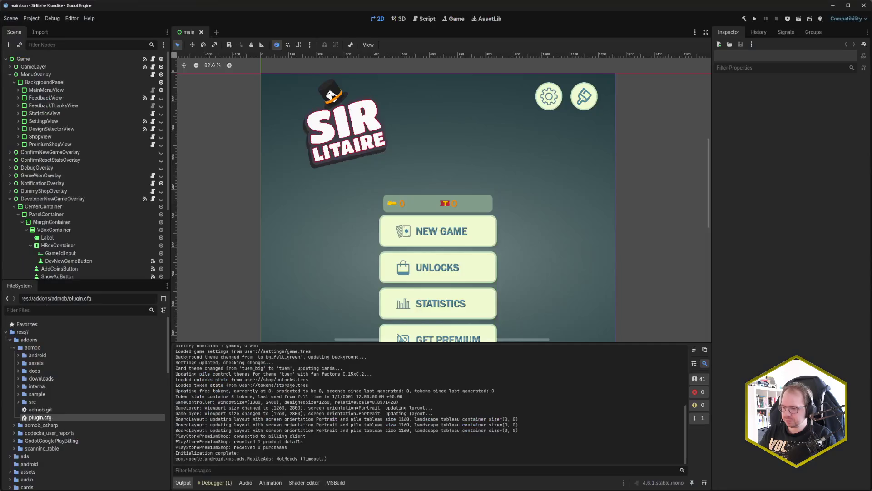
Open Project > Export and select the Android (Runnable) preset.
{"action": "left_click", "coordinate": [31, 18]}
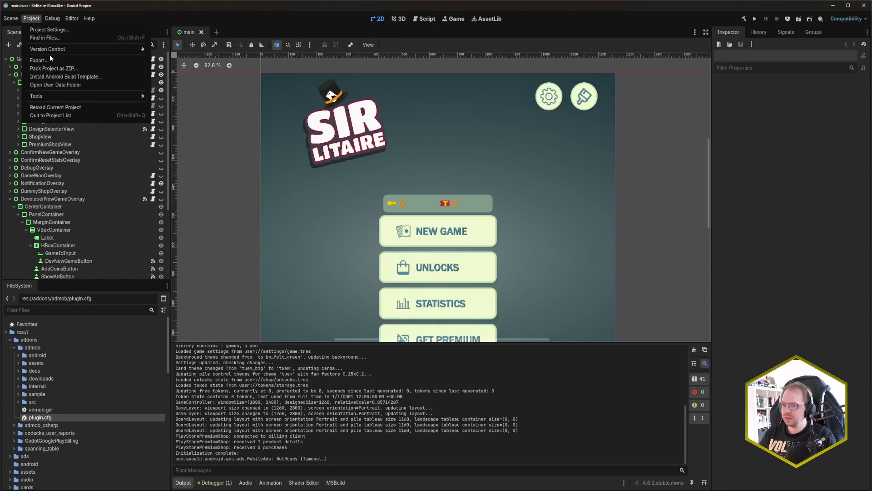
{"action": "left_click", "coordinate": [77, 66]}
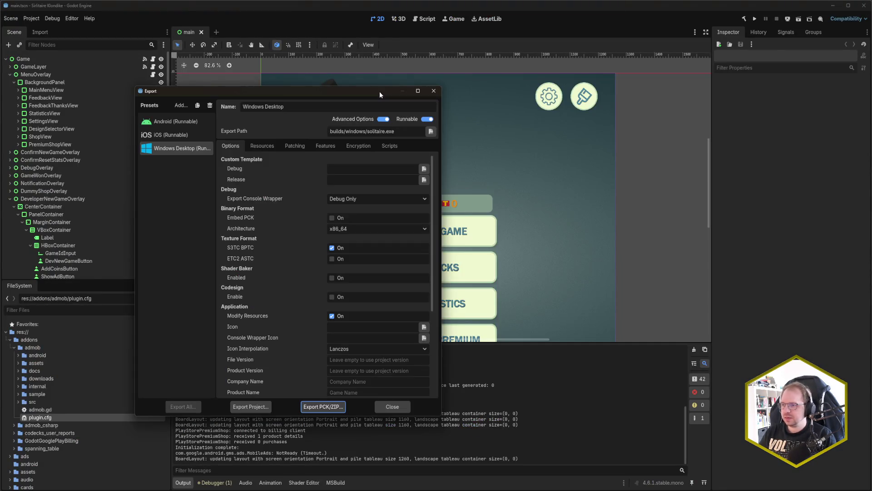
{"action": "left_click_drag", "start_coordinate": [291, 92], "coordinate": [443, 60]}
{"action": "left_click", "coordinate": [330, 89]}
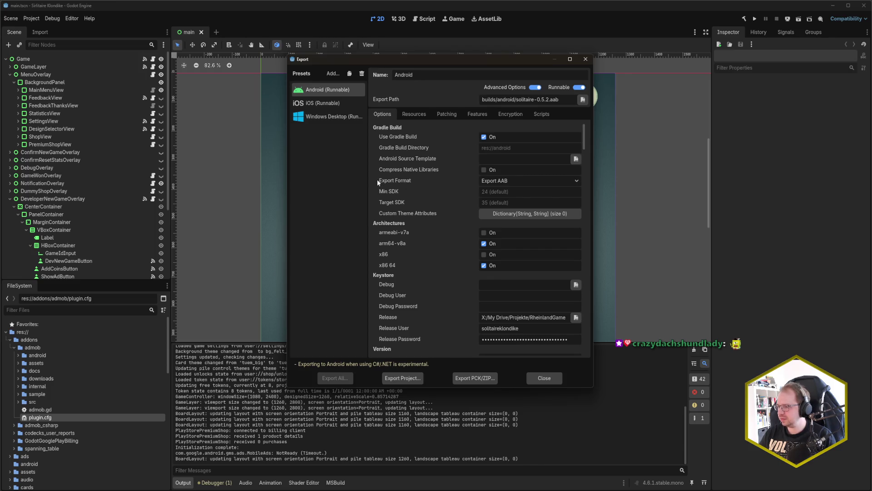
Review the Android preset's options down to Permissions without changing anything.
{"action": "scroll", "coordinate": [377, 179], "scroll_direction": "down", "scroll_amount": 3}
{"action": "scroll", "coordinate": [378, 181], "scroll_direction": "down", "scroll_amount": 5}
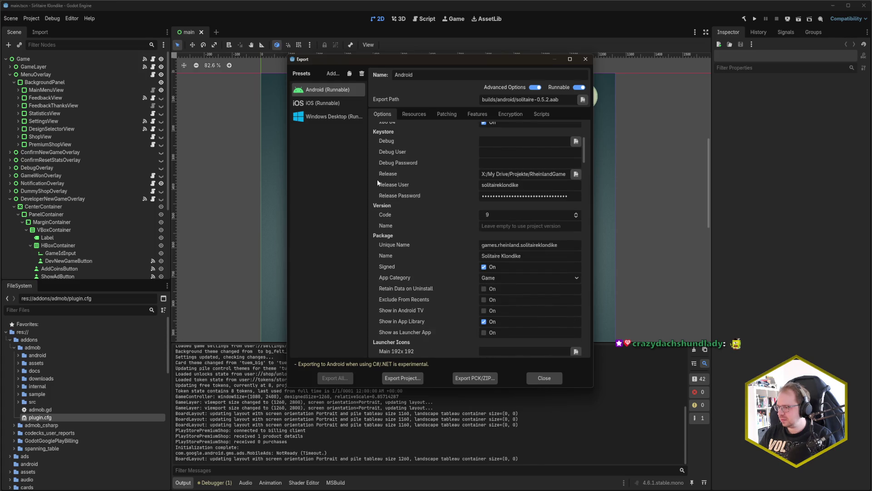
{"action": "scroll", "coordinate": [378, 183], "scroll_direction": "down", "scroll_amount": 2}
{"action": "scroll", "coordinate": [377, 183], "scroll_direction": "down", "scroll_amount": 12}
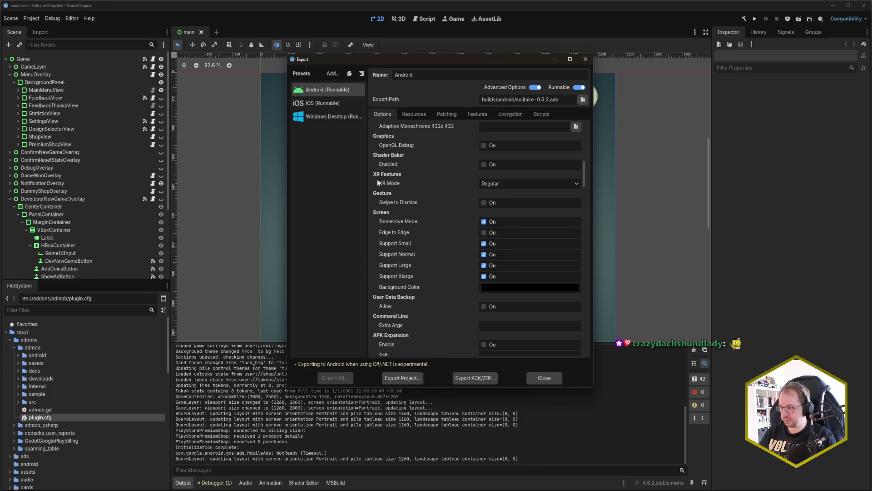
{"action": "scroll", "coordinate": [378, 182], "scroll_direction": "down", "scroll_amount": 10}
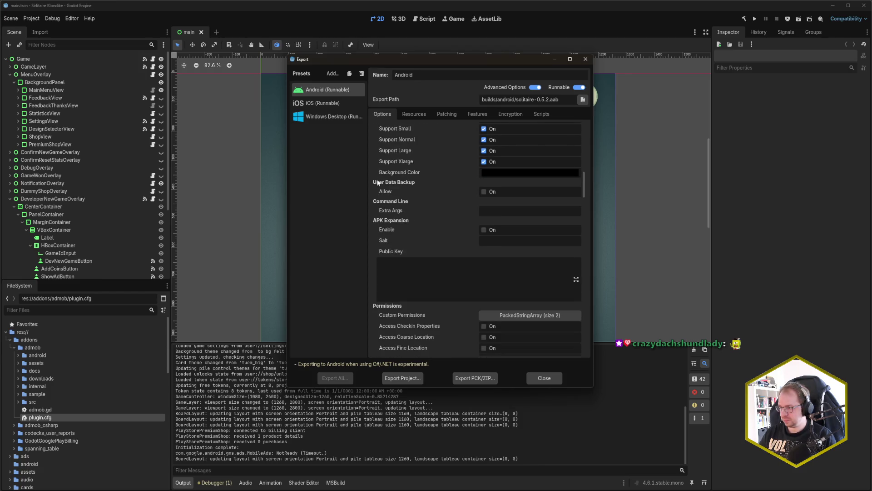
{"action": "scroll", "coordinate": [377, 182], "scroll_direction": "down", "scroll_amount": 15}
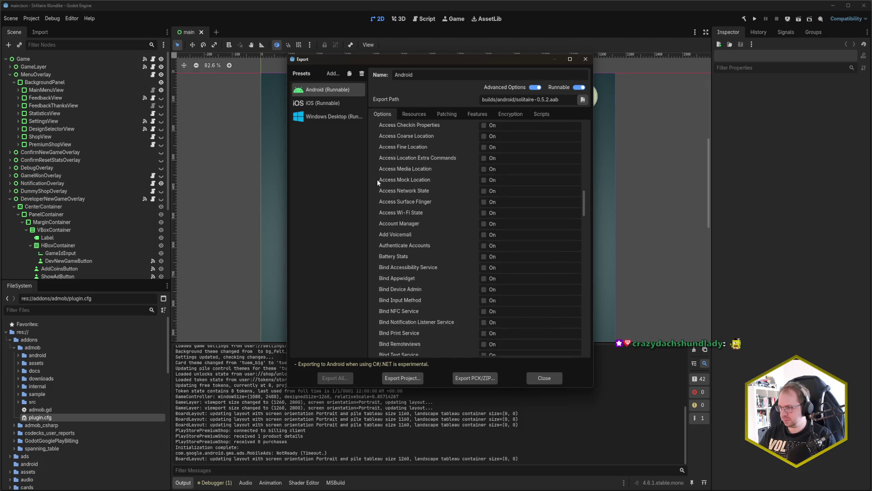
{"action": "scroll", "coordinate": [378, 183], "scroll_direction": "down", "scroll_amount": 20}
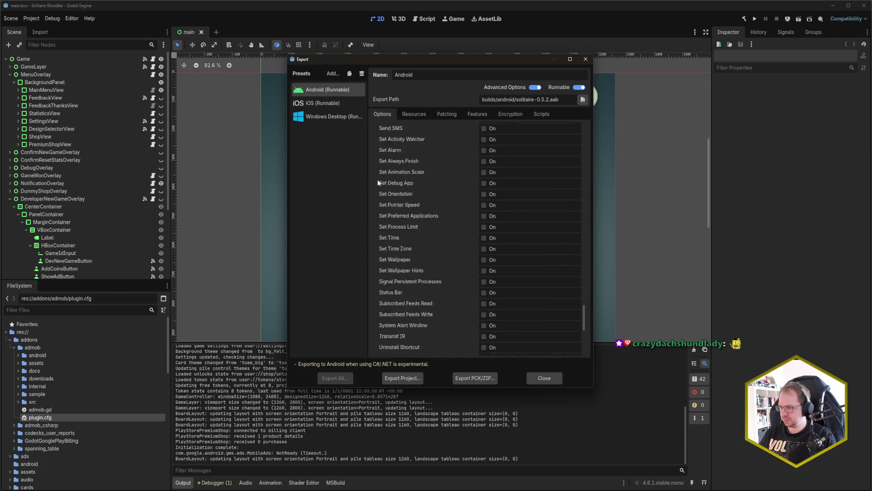
{"action": "scroll", "coordinate": [378, 183], "scroll_direction": "up", "scroll_amount": 20}
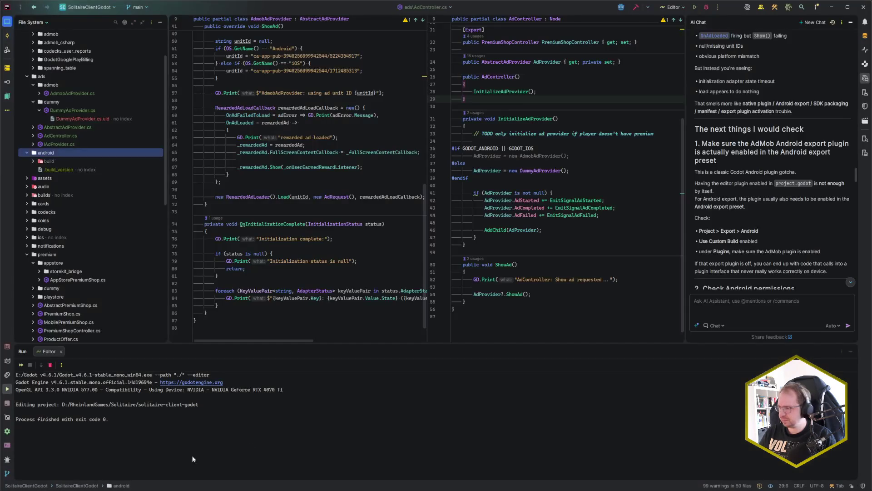
Read the AI chat's Android permissions advice, then bring Godot's Export window back.
{"action": "scroll", "coordinate": [791, 190], "scroll_direction": "down", "scroll_amount": 2}
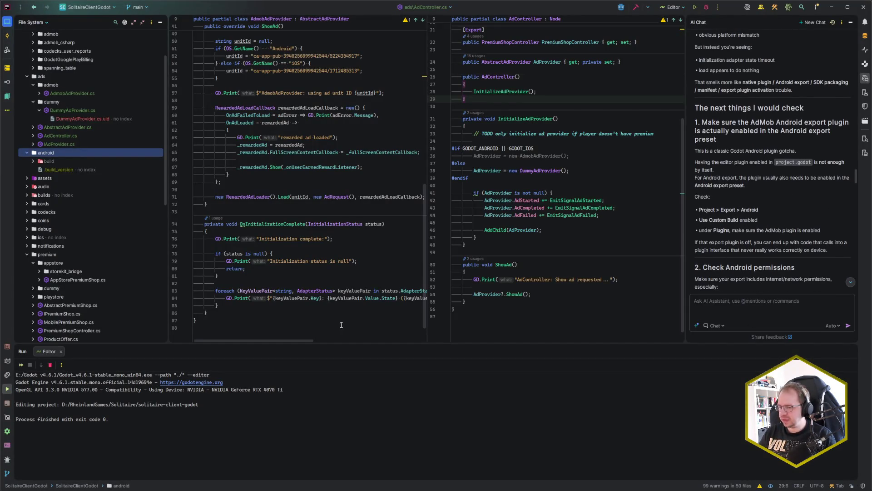
{"action": "mouse_move", "coordinate": [91, 489]}
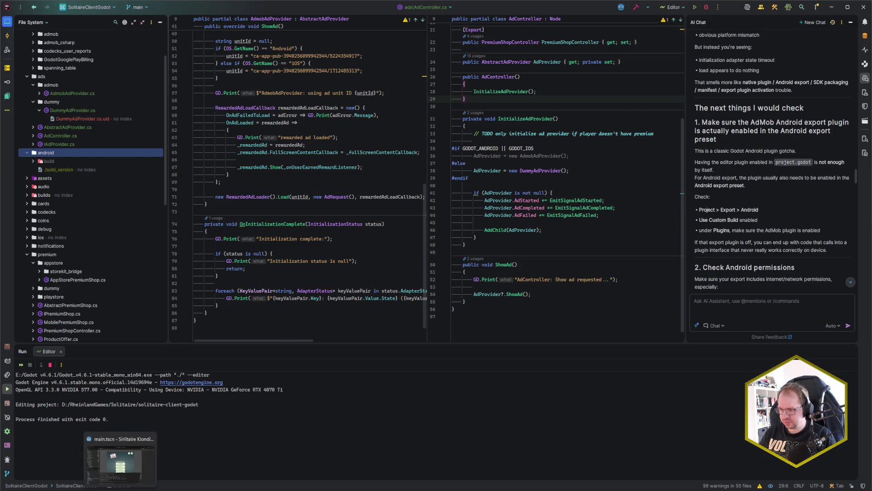
{"action": "left_click", "coordinate": [121, 490]}
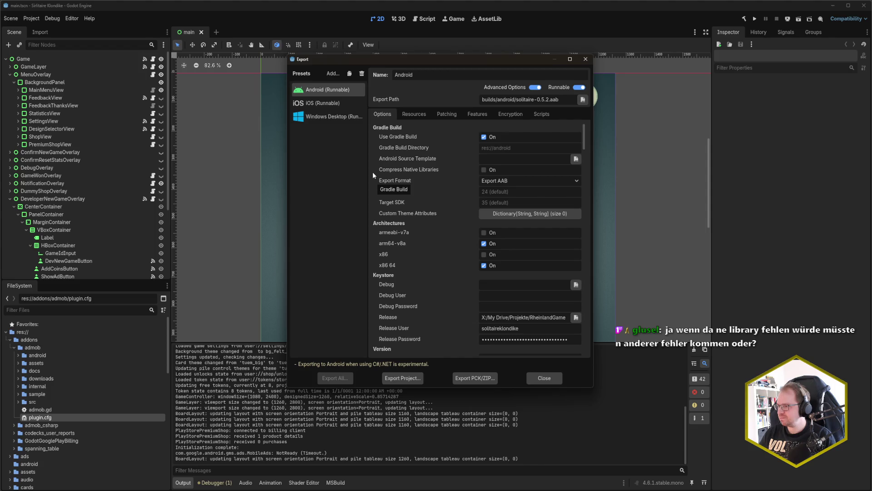
Review the Android preset's options from Gradle Build through Permissions to Dotnet, unchanged, then return to Rider.
{"action": "scroll", "coordinate": [372, 172], "scroll_direction": "down", "scroll_amount": 5}
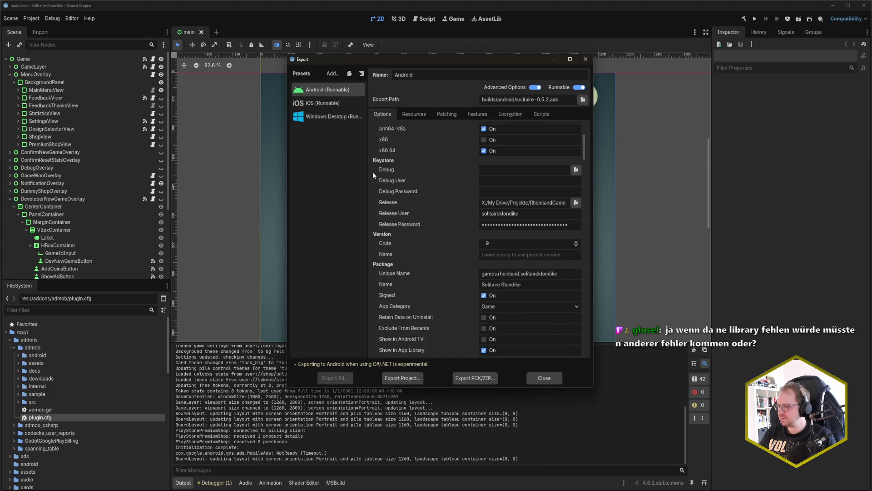
{"action": "scroll", "coordinate": [373, 170], "scroll_direction": "down", "scroll_amount": 3}
{"action": "scroll", "coordinate": [393, 154], "scroll_direction": "up", "scroll_amount": 7}
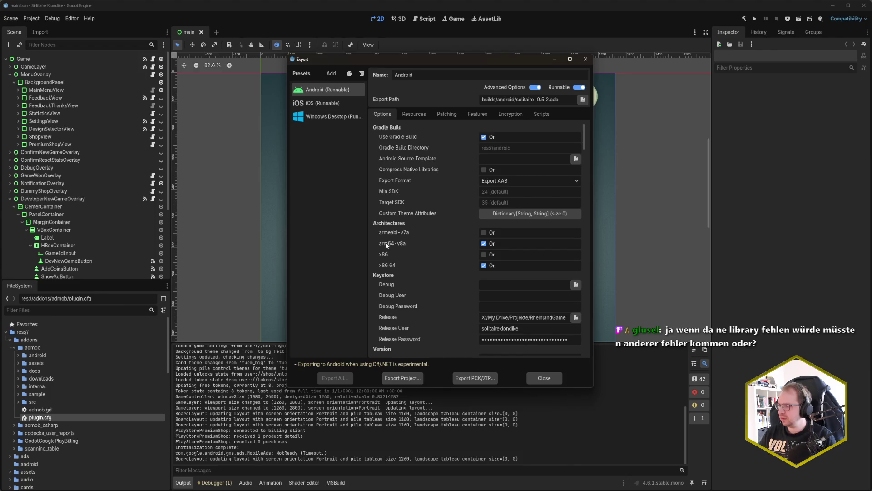
{"action": "scroll", "coordinate": [385, 242], "scroll_direction": "down", "scroll_amount": 2}
{"action": "scroll", "coordinate": [384, 220], "scroll_direction": "down", "scroll_amount": 1}
{"action": "scroll", "coordinate": [384, 220], "scroll_direction": "up", "scroll_amount": 3}
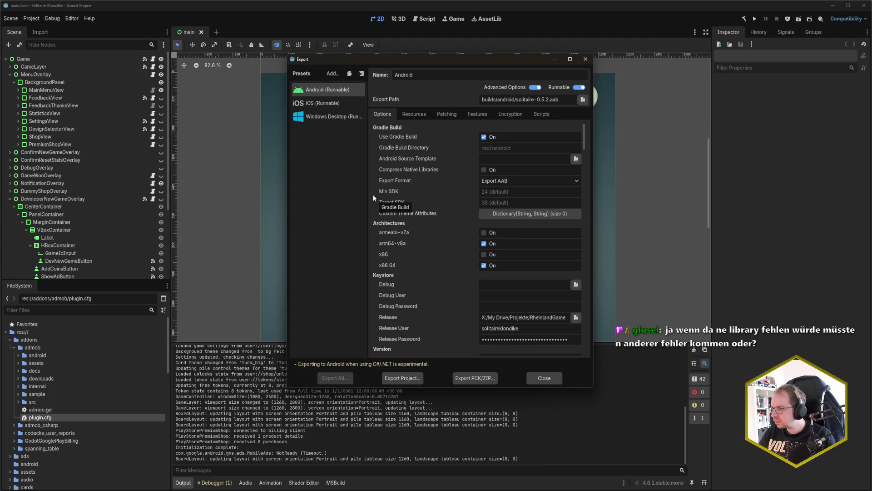
{"action": "scroll", "coordinate": [373, 194], "scroll_direction": "down", "scroll_amount": 5}
{"action": "scroll", "coordinate": [372, 214], "scroll_direction": "down", "scroll_amount": 6}
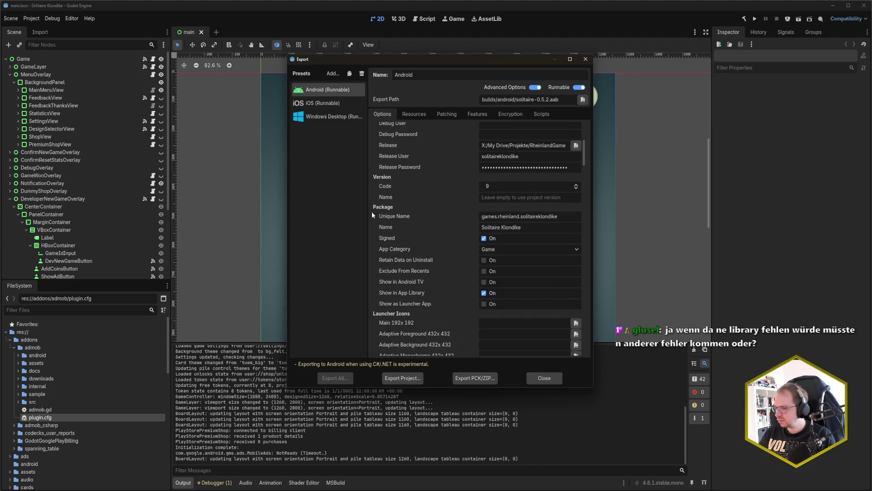
{"action": "scroll", "coordinate": [371, 212], "scroll_direction": "down", "scroll_amount": 5}
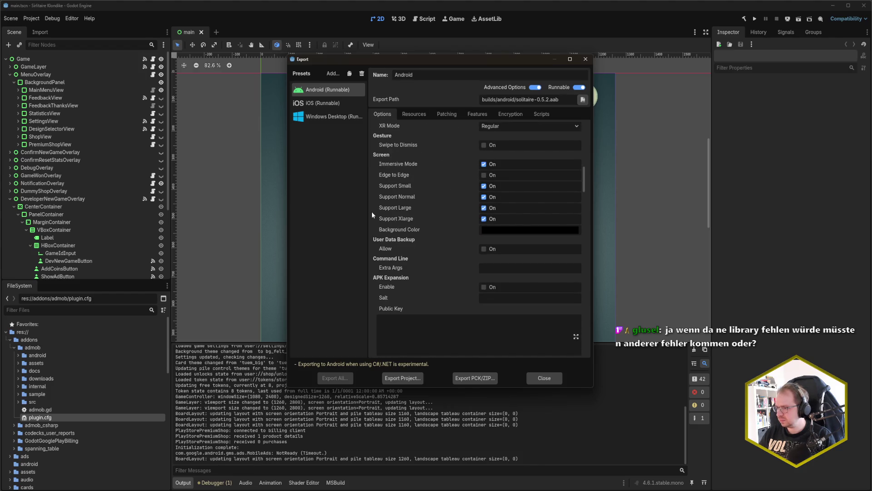
{"action": "scroll", "coordinate": [372, 212], "scroll_direction": "down", "scroll_amount": 2}
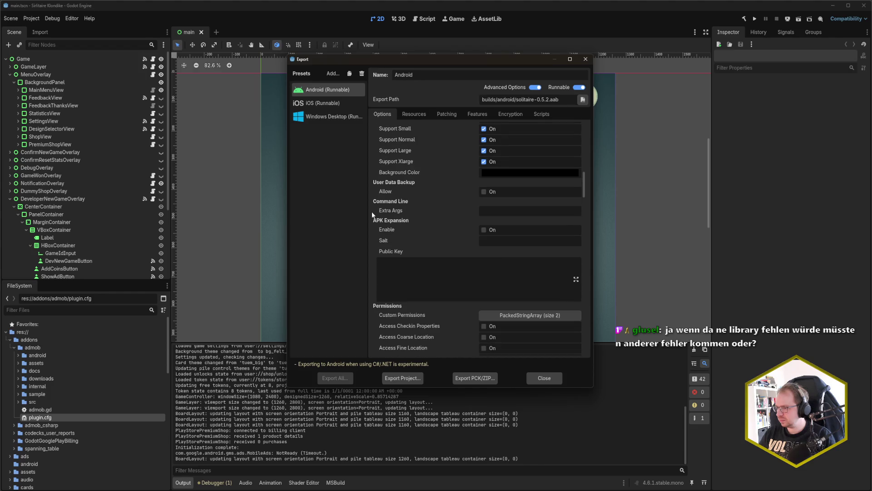
{"action": "scroll", "coordinate": [372, 211], "scroll_direction": "down", "scroll_amount": 1}
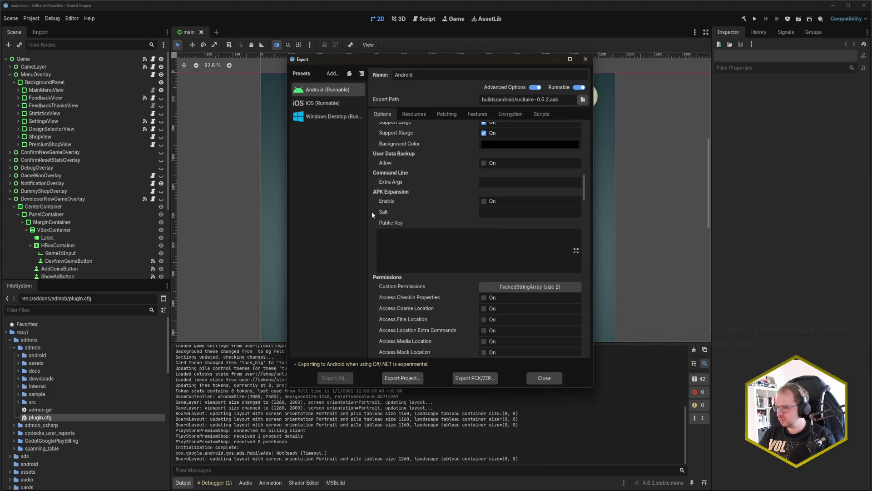
{"action": "scroll", "coordinate": [372, 211], "scroll_direction": "down", "scroll_amount": 4}
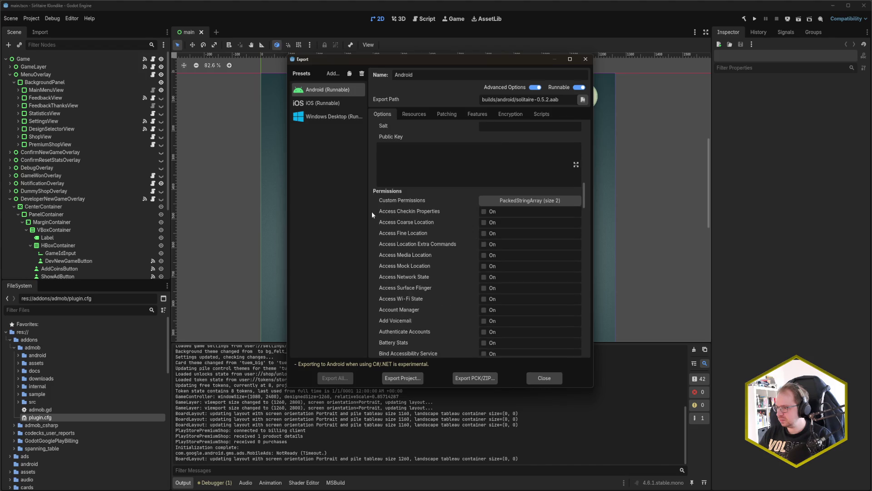
{"action": "scroll", "coordinate": [372, 211], "scroll_direction": "down", "scroll_amount": 20}
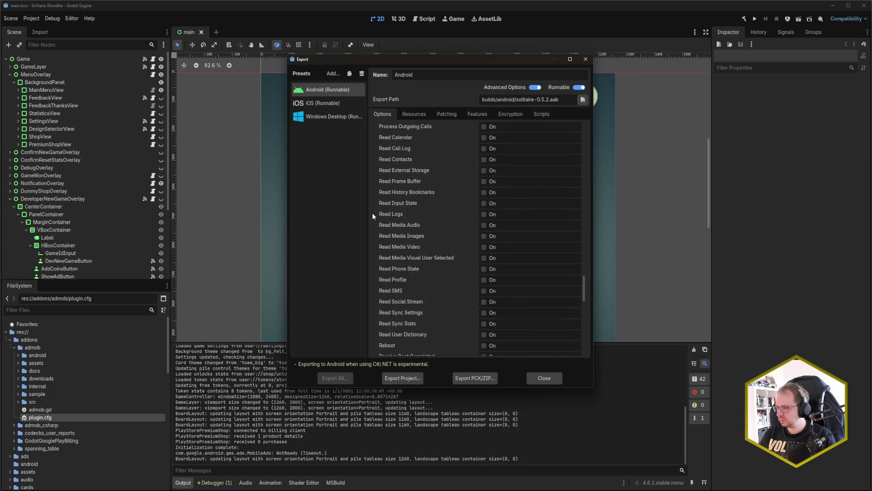
{"action": "scroll", "coordinate": [372, 214], "scroll_direction": "down", "scroll_amount": 1}
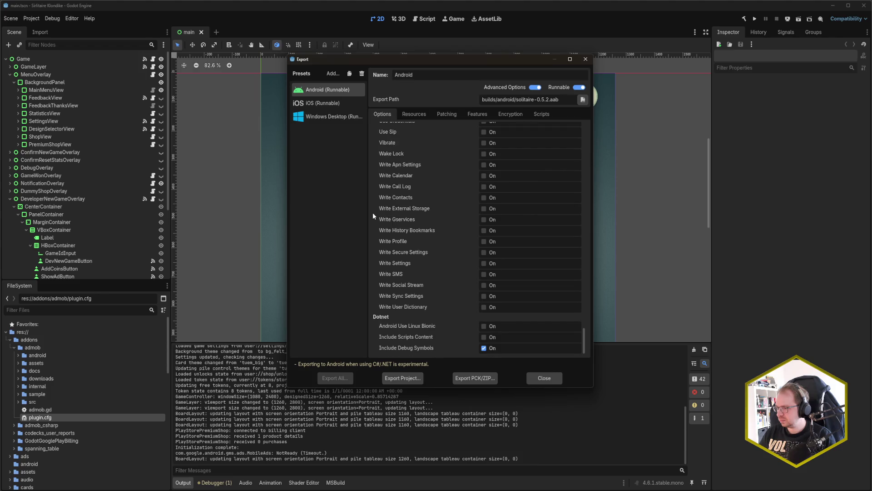
{"action": "scroll", "coordinate": [373, 212], "scroll_direction": "up", "scroll_amount": 20}
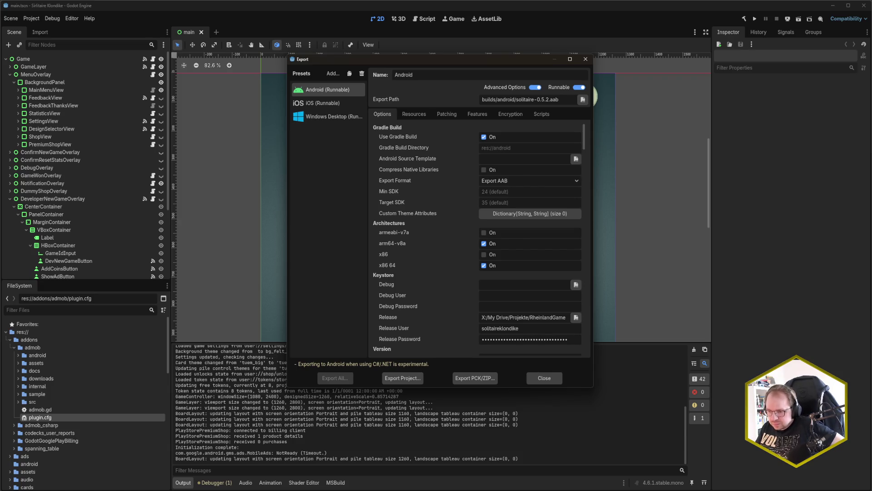
{"action": "key", "text": "alt+Tab"}
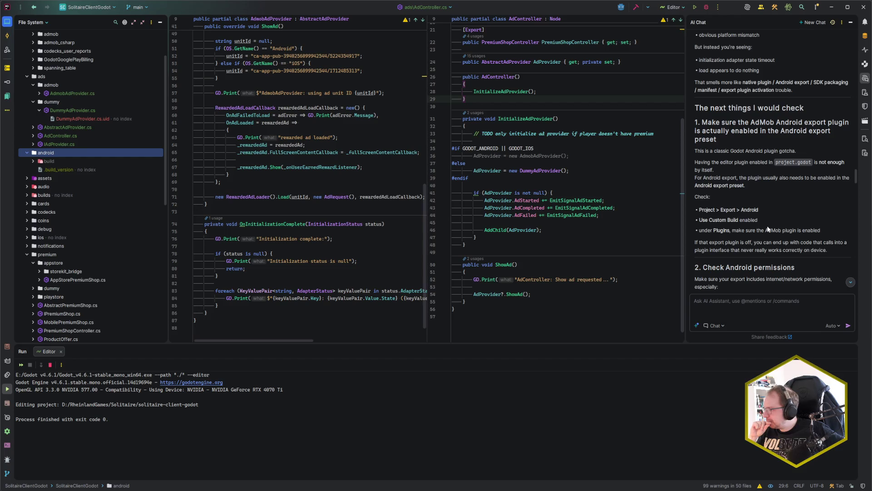
Read the AI chat's INTERNET, ACCESS_NETWORK_STATE and Godot 4.6 compatibility advice, then return to Godot's export options.
{"action": "scroll", "coordinate": [767, 229], "scroll_direction": "down", "scroll_amount": 3}
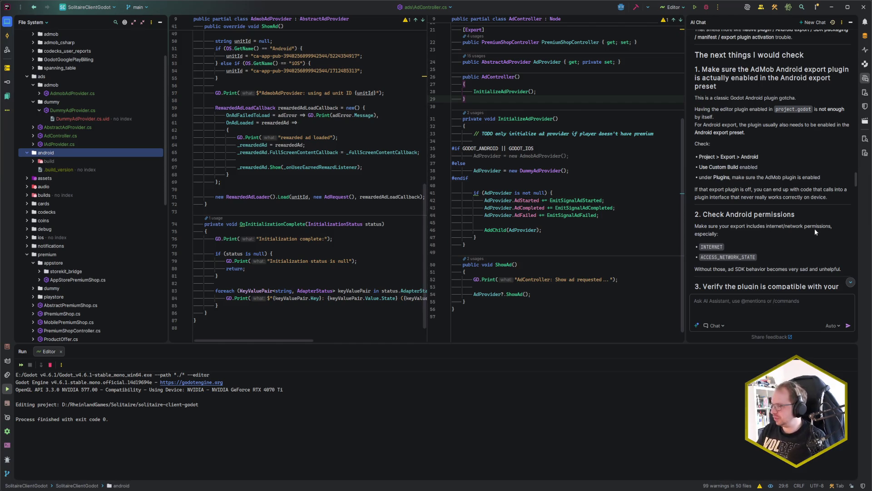
{"action": "scroll", "coordinate": [814, 226], "scroll_direction": "down", "scroll_amount": 1}
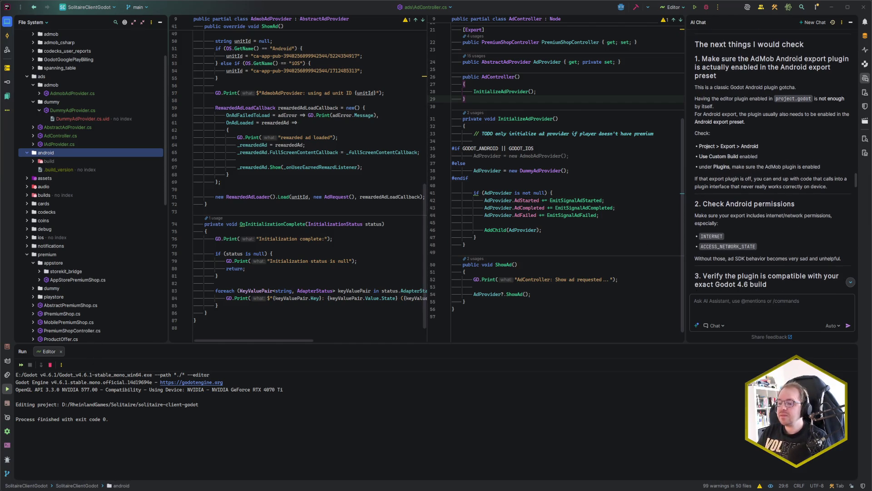
{"action": "key", "text": "alt+Tab"}
{"action": "scroll", "coordinate": [444, 230], "scroll_direction": "down", "scroll_amount": 5}
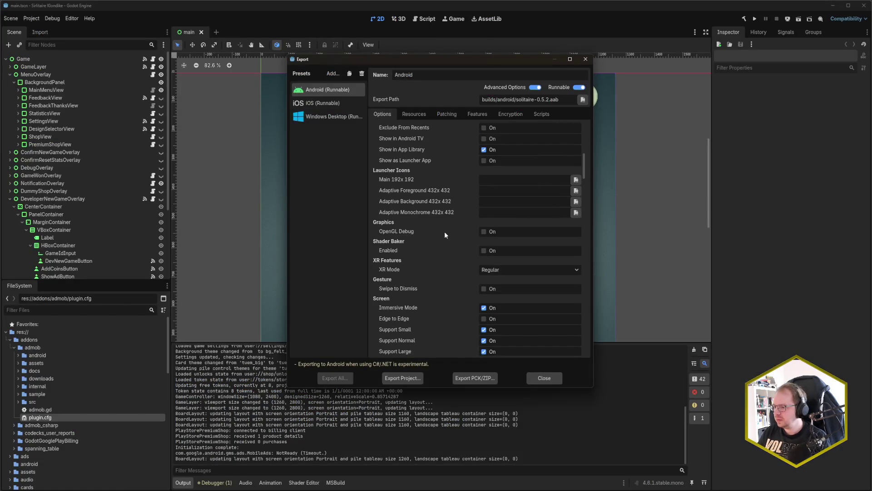
Scroll the Android preset's options down to Permissions and tick Internet.
{"action": "scroll", "coordinate": [445, 233], "scroll_direction": "down", "scroll_amount": 10}
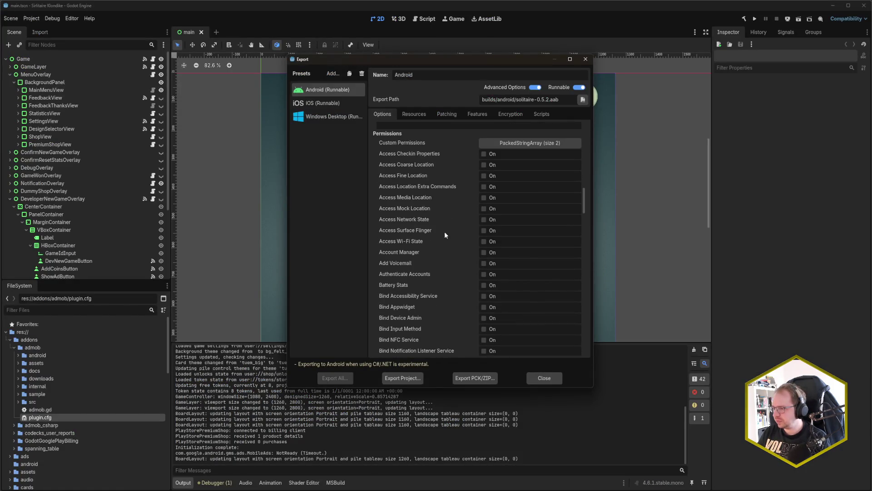
{"action": "scroll", "coordinate": [445, 234], "scroll_direction": "down", "scroll_amount": 6}
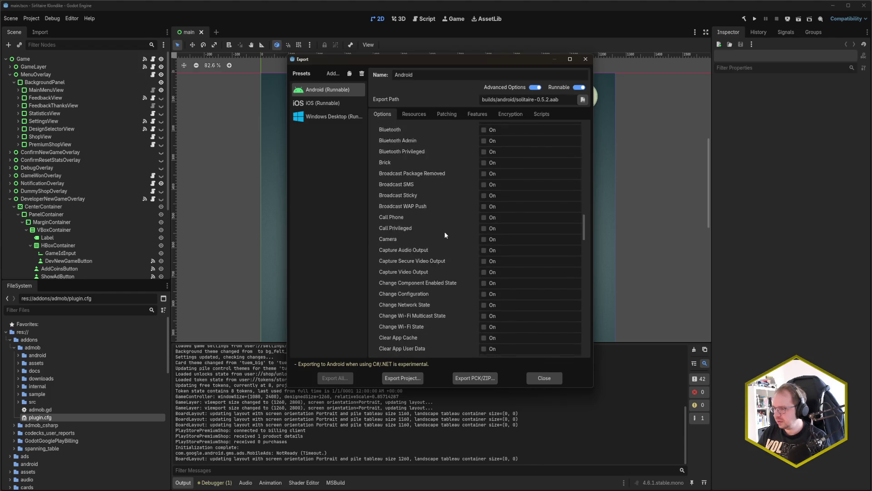
{"action": "scroll", "coordinate": [445, 233], "scroll_direction": "down", "scroll_amount": 6}
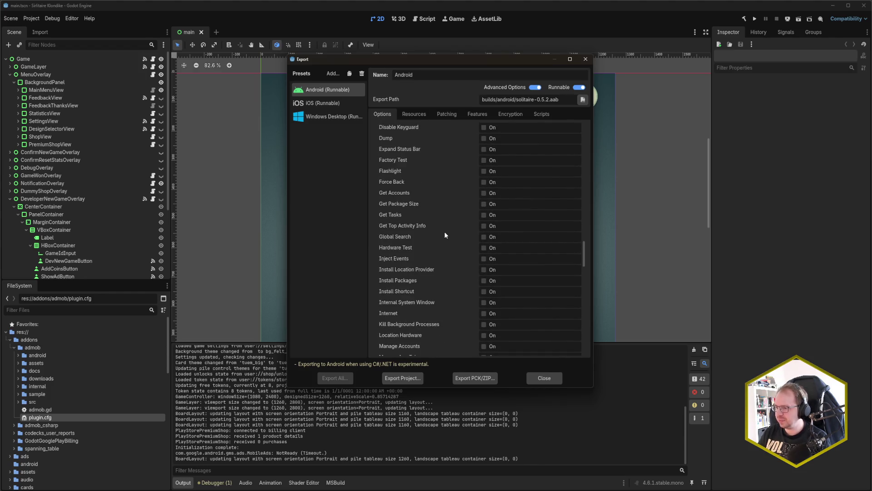
{"action": "scroll", "coordinate": [444, 233], "scroll_direction": "down", "scroll_amount": 2}
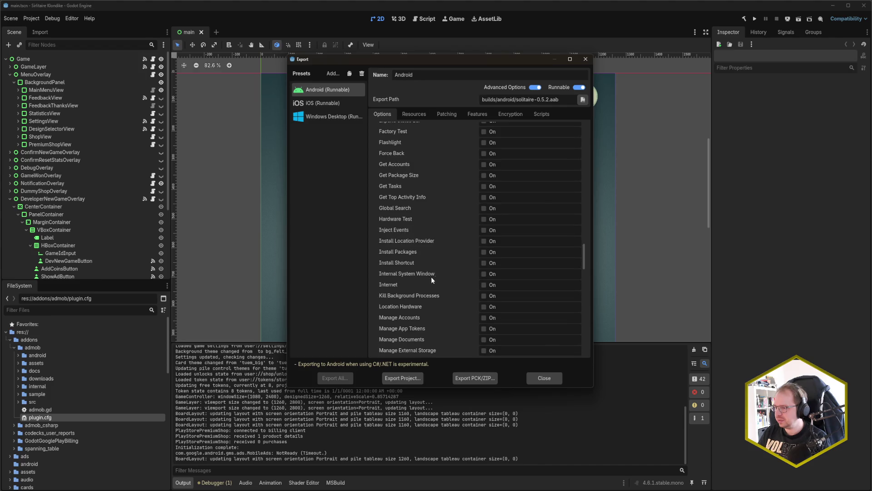
{"action": "left_click", "coordinate": [487, 284]}
Look through the rest of the permissions list, leaving the other permissions unticked.
{"action": "scroll", "coordinate": [425, 282], "scroll_direction": "down", "scroll_amount": 4}
{"action": "scroll", "coordinate": [425, 278], "scroll_direction": "down", "scroll_amount": 8}
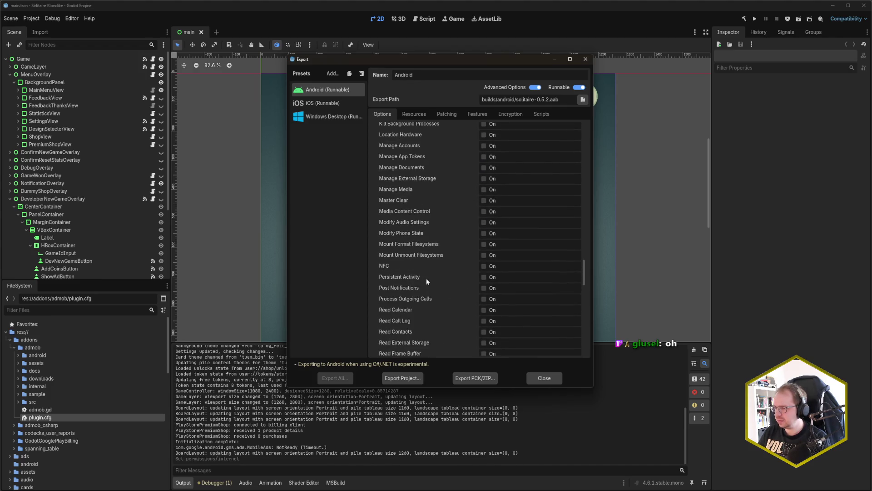
{"action": "scroll", "coordinate": [422, 279], "scroll_direction": "down", "scroll_amount": 2}
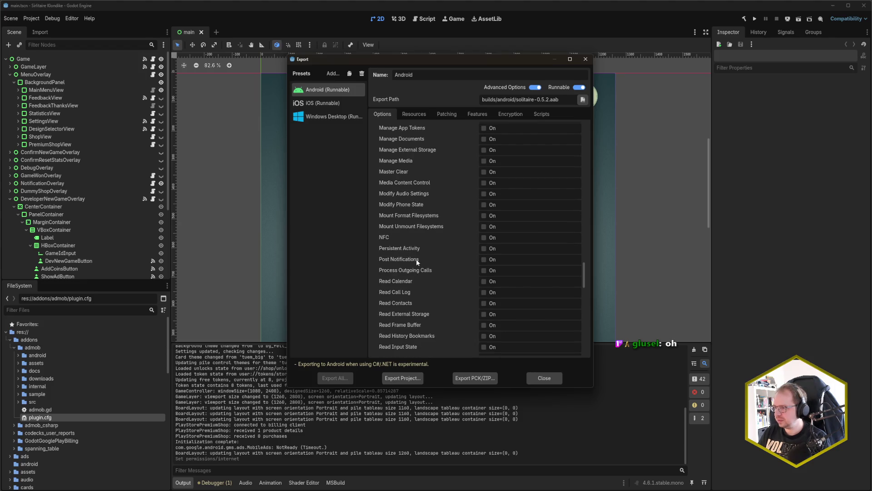
{"action": "scroll", "coordinate": [422, 264], "scroll_direction": "down", "scroll_amount": 8}
{"action": "scroll", "coordinate": [423, 268], "scroll_direction": "down", "scroll_amount": 2}
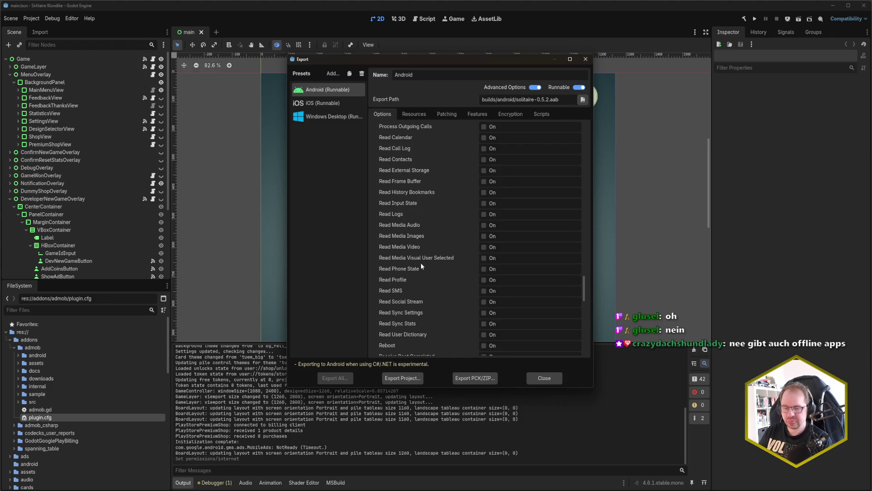
{"action": "scroll", "coordinate": [440, 265], "scroll_direction": "down", "scroll_amount": 4}
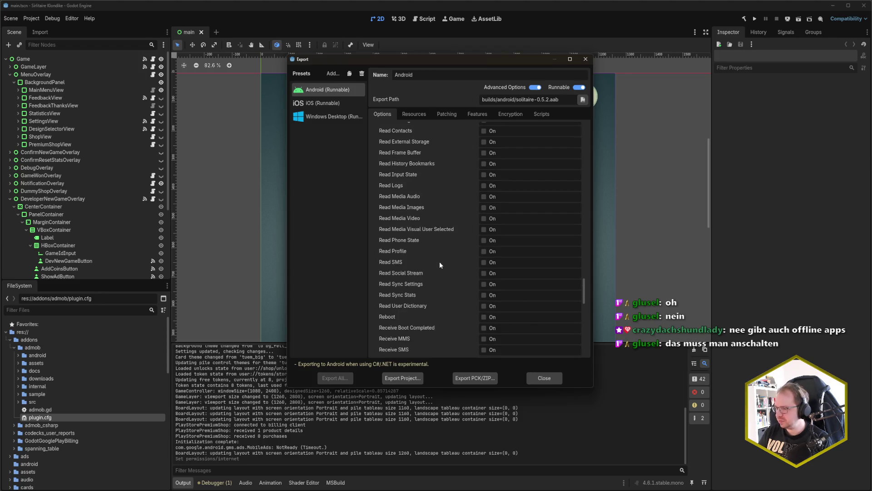
{"action": "scroll", "coordinate": [440, 266], "scroll_direction": "down", "scroll_amount": 10}
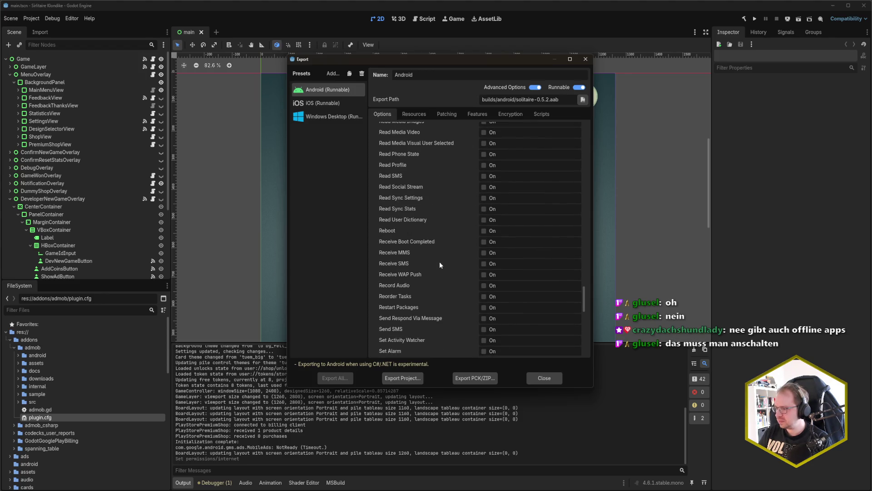
{"action": "scroll", "coordinate": [440, 266], "scroll_direction": "down", "scroll_amount": 5}
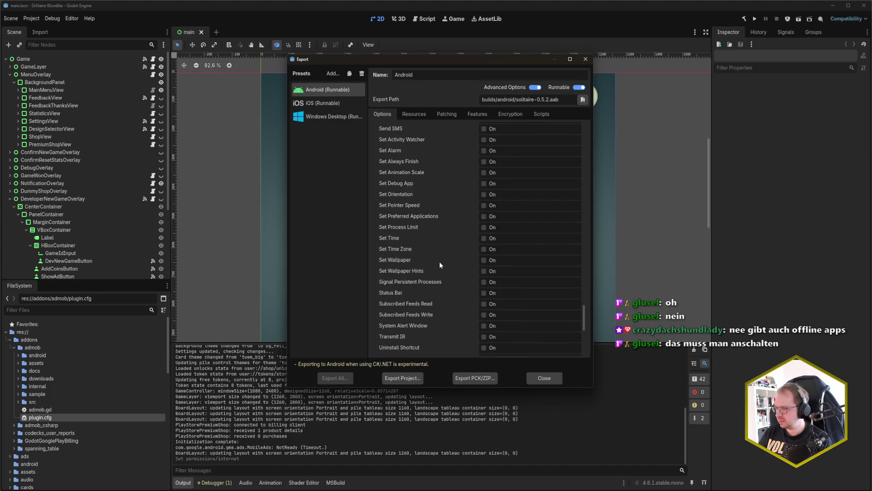
{"action": "scroll", "coordinate": [440, 265], "scroll_direction": "down", "scroll_amount": 4}
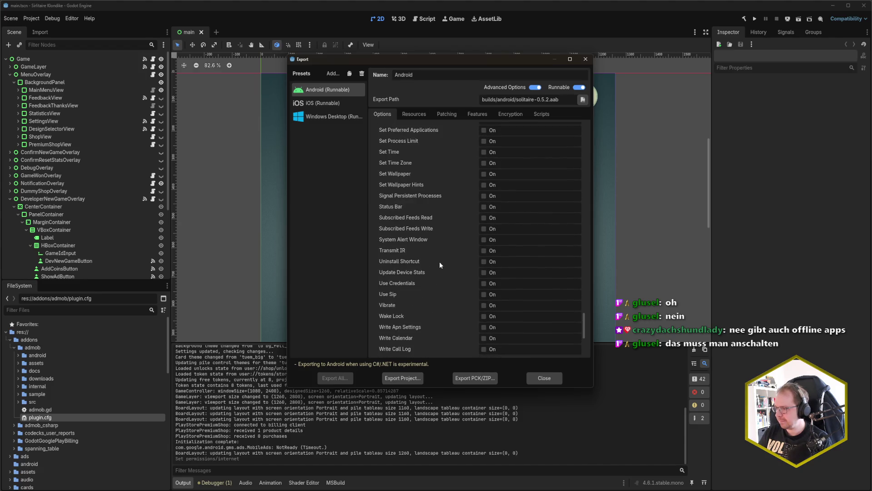
{"action": "scroll", "coordinate": [440, 265], "scroll_direction": "down", "scroll_amount": 1}
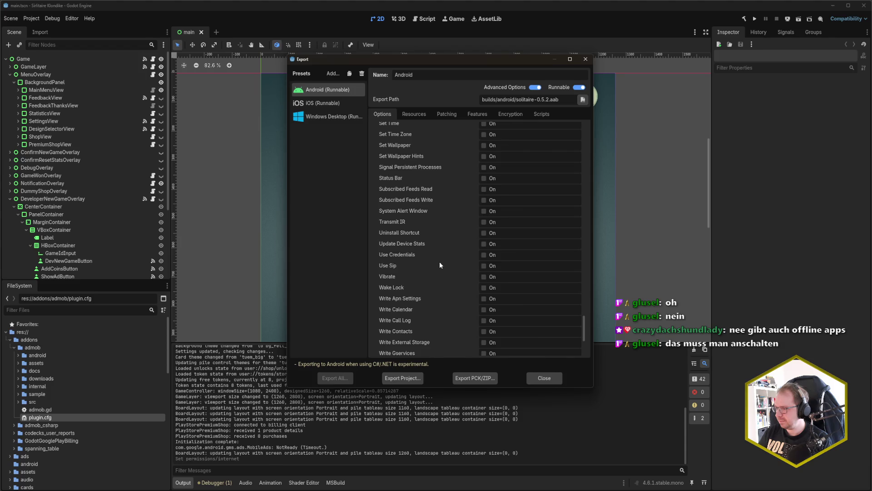
{"action": "scroll", "coordinate": [440, 266], "scroll_direction": "down", "scroll_amount": 6}
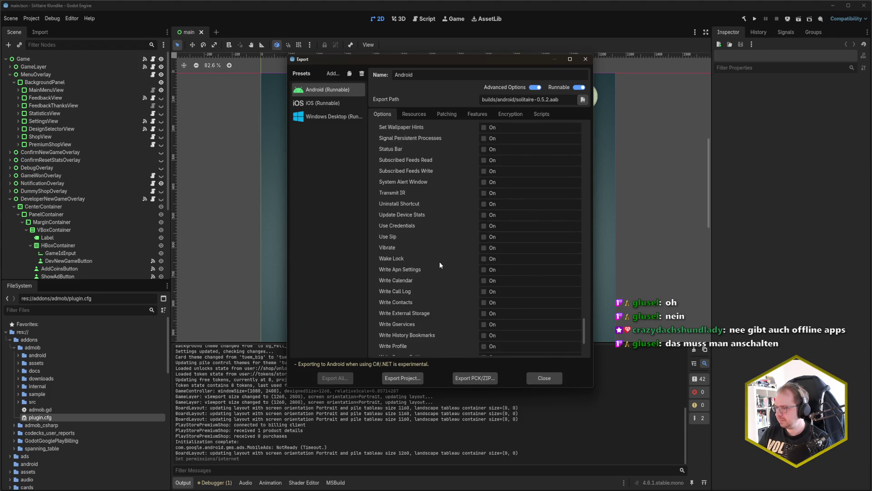
{"action": "scroll", "coordinate": [440, 266], "scroll_direction": "up", "scroll_amount": 5}
{"action": "scroll", "coordinate": [439, 265], "scroll_direction": "up", "scroll_amount": 20}
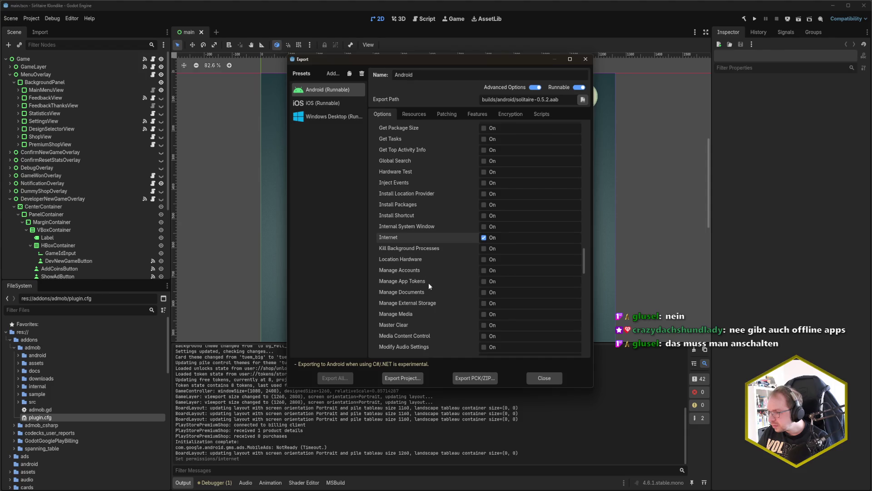
{"action": "scroll", "coordinate": [430, 305], "scroll_direction": "up", "scroll_amount": 1}
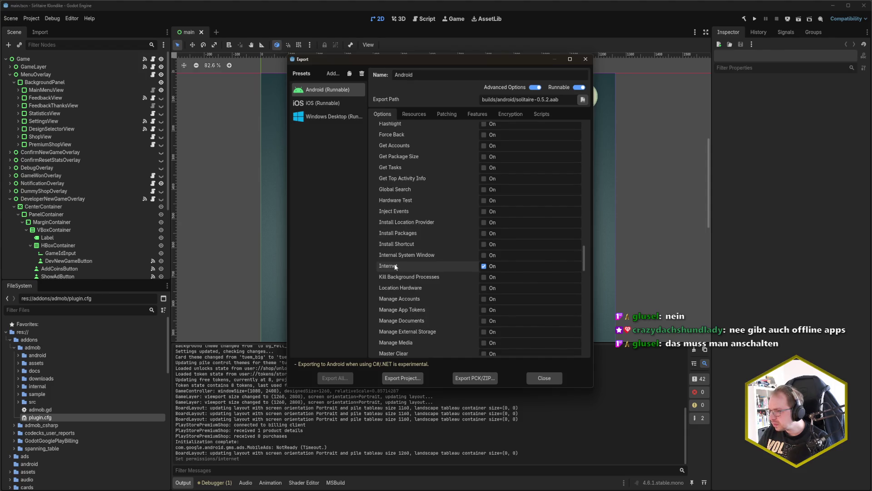
{"action": "mouse_move", "coordinate": [395, 266]}
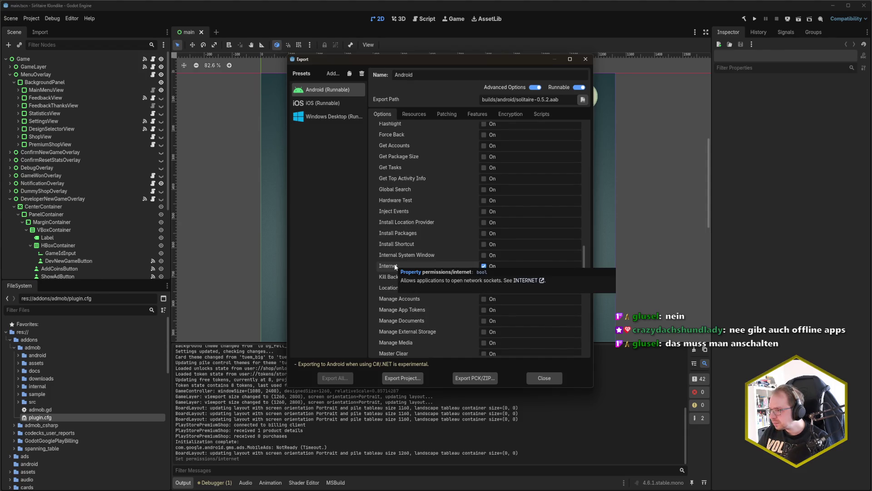
{"action": "scroll", "coordinate": [440, 287], "scroll_direction": "up", "scroll_amount": 1}
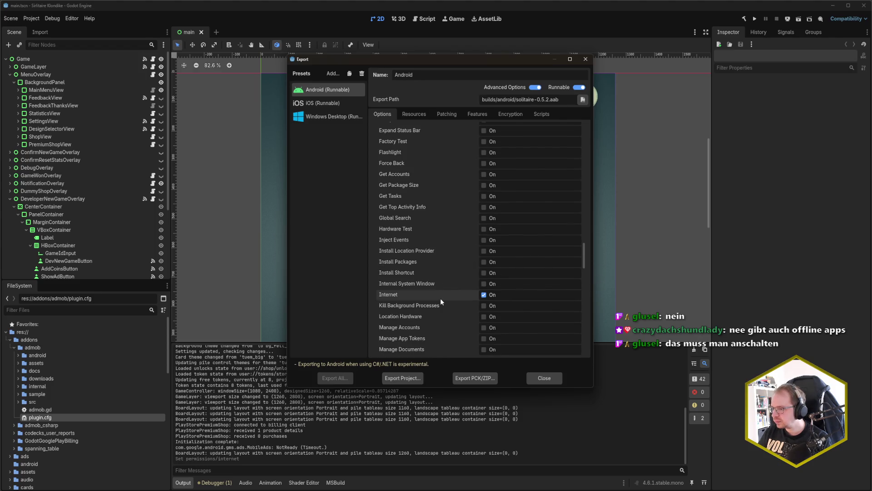
{"action": "scroll", "coordinate": [440, 298], "scroll_direction": "up", "scroll_amount": 1}
{"action": "scroll", "coordinate": [441, 298], "scroll_direction": "up", "scroll_amount": 1}
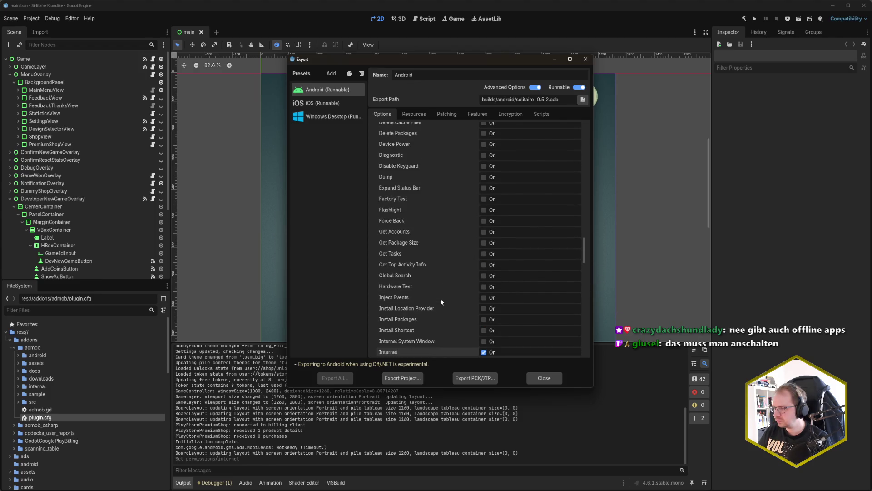
{"action": "scroll", "coordinate": [441, 298], "scroll_direction": "up", "scroll_amount": 3}
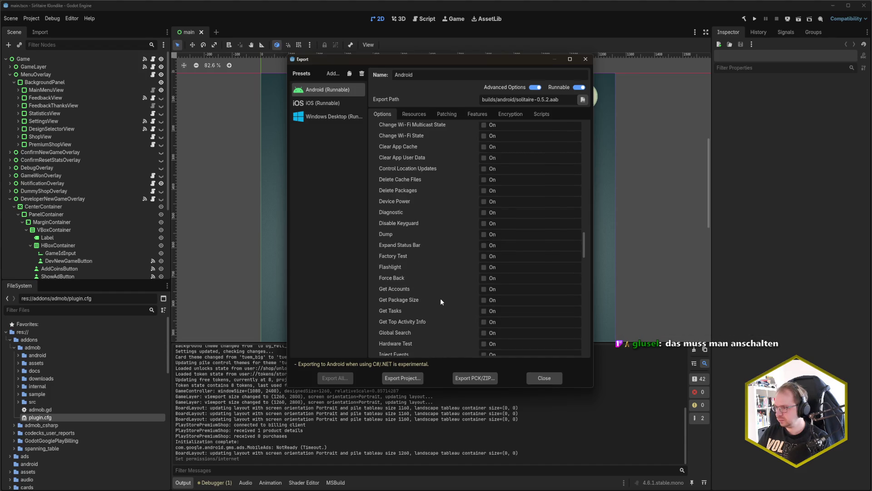
{"action": "scroll", "coordinate": [440, 298], "scroll_direction": "up", "scroll_amount": 1}
{"action": "scroll", "coordinate": [440, 298], "scroll_direction": "up", "scroll_amount": 1}
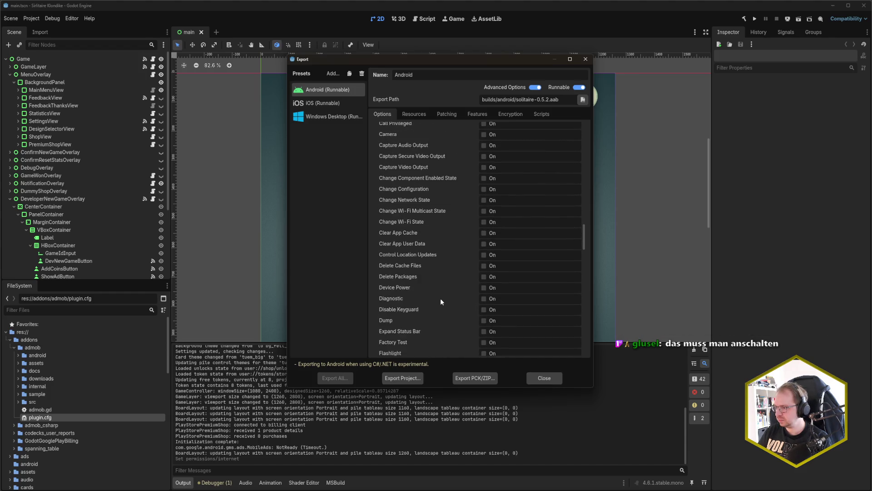
{"action": "scroll", "coordinate": [440, 298], "scroll_direction": "up", "scroll_amount": 1}
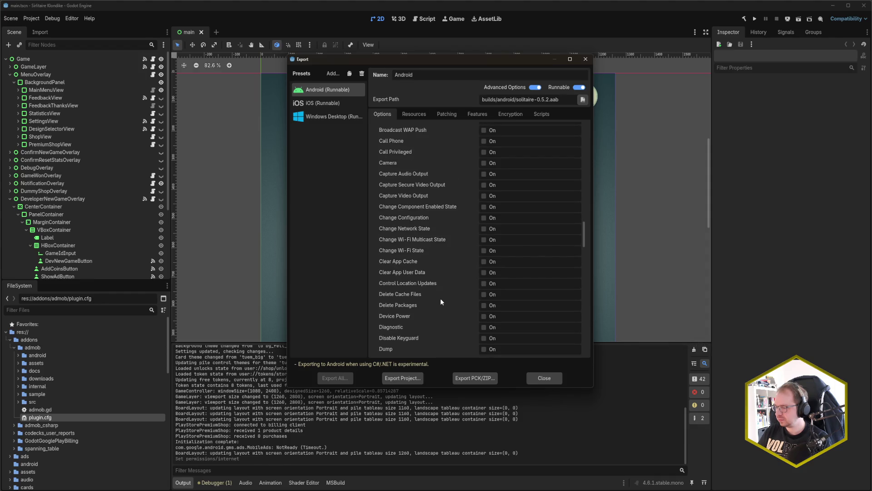
{"action": "scroll", "coordinate": [440, 298], "scroll_direction": "up", "scroll_amount": 1}
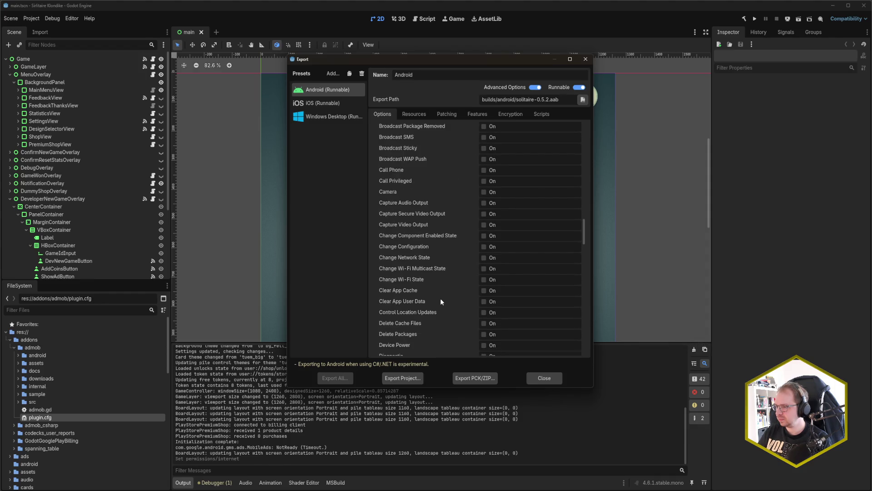
{"action": "scroll", "coordinate": [440, 298], "scroll_direction": "up", "scroll_amount": 1}
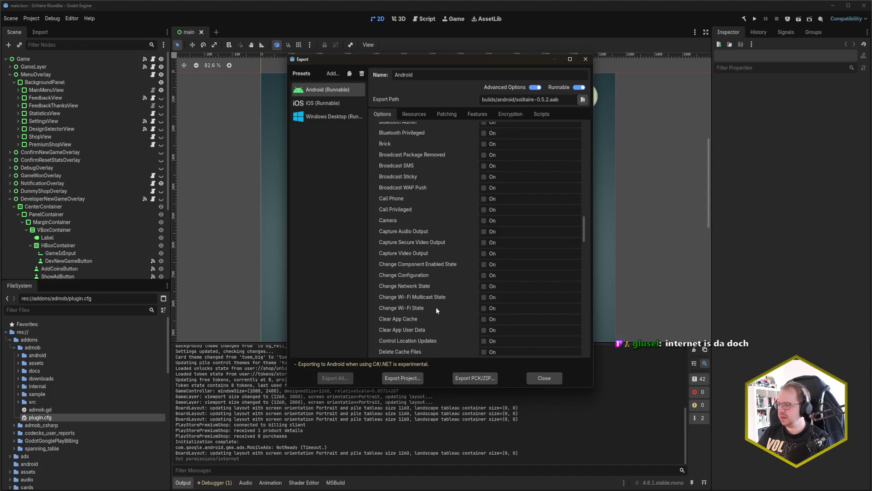
{"action": "mouse_move", "coordinate": [443, 324]}
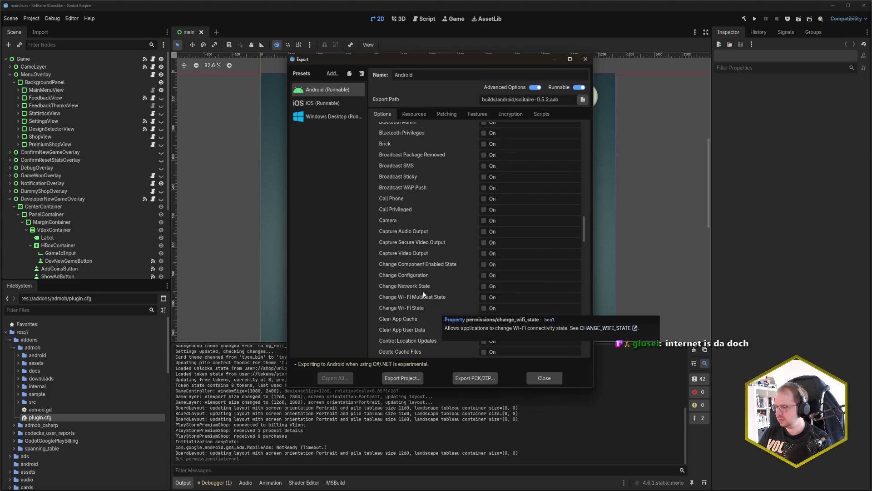
{"action": "scroll", "coordinate": [446, 285], "scroll_direction": "up", "scroll_amount": 4}
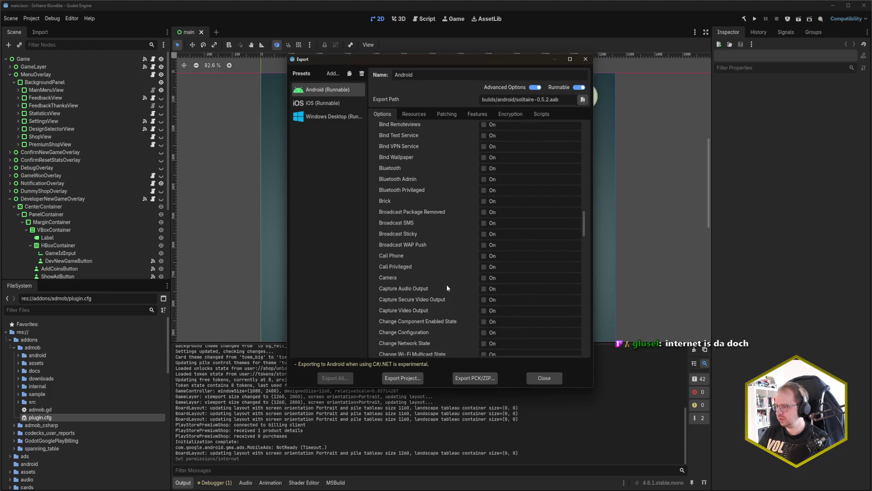
{"action": "scroll", "coordinate": [432, 269], "scroll_direction": "up", "scroll_amount": 1}
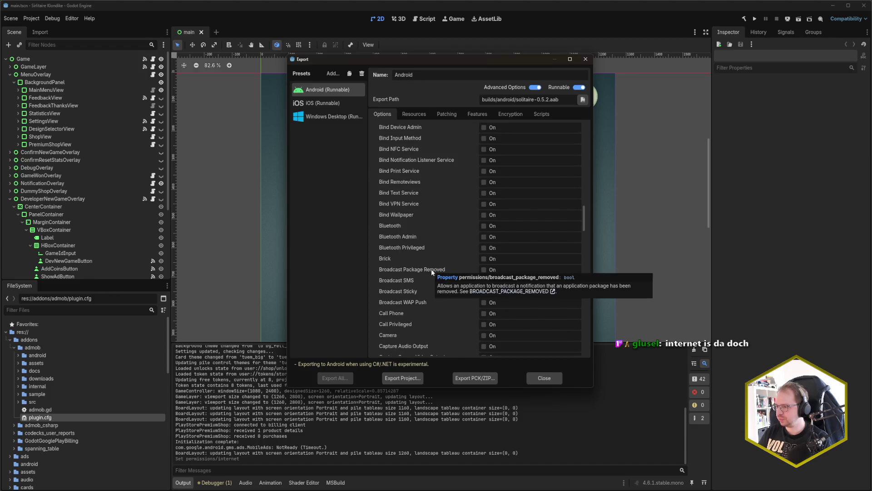
{"action": "scroll", "coordinate": [422, 302], "scroll_direction": "up", "scroll_amount": 4}
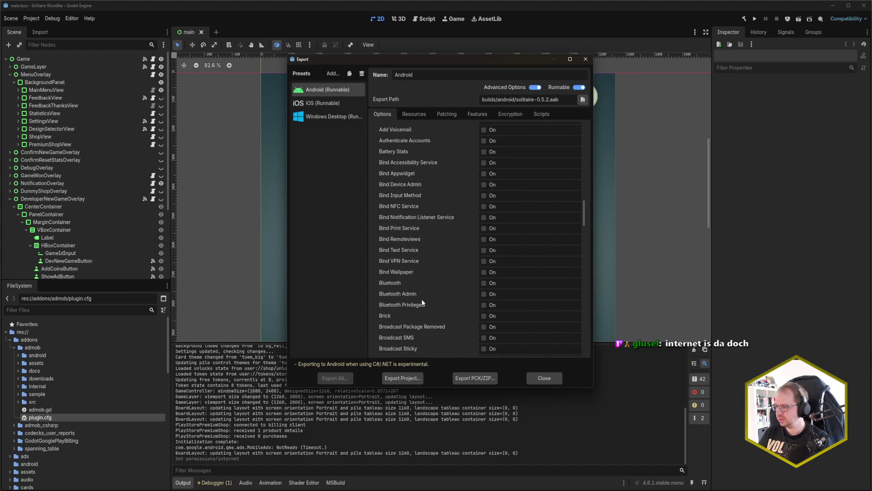
{"action": "scroll", "coordinate": [422, 301], "scroll_direction": "up", "scroll_amount": 8}
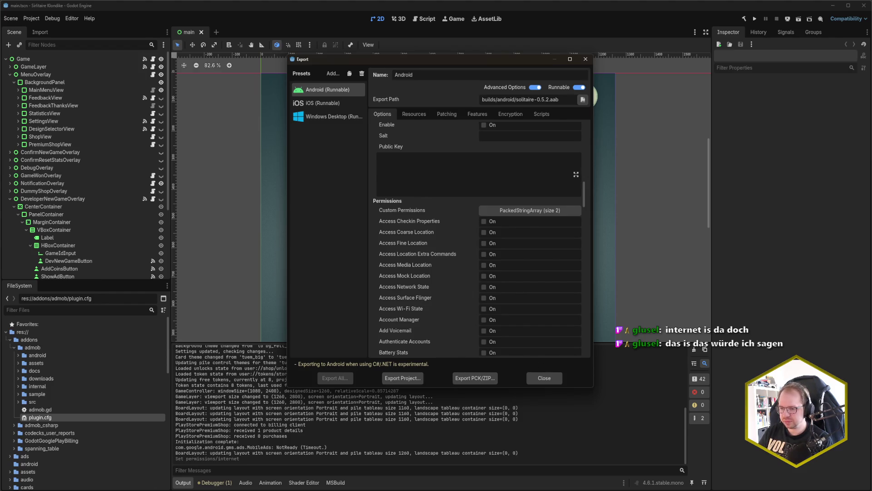
Check Rider's AI checklist, then tick Access Network State in Godot's Android preset.
{"action": "key", "text": "alt+Tab"}
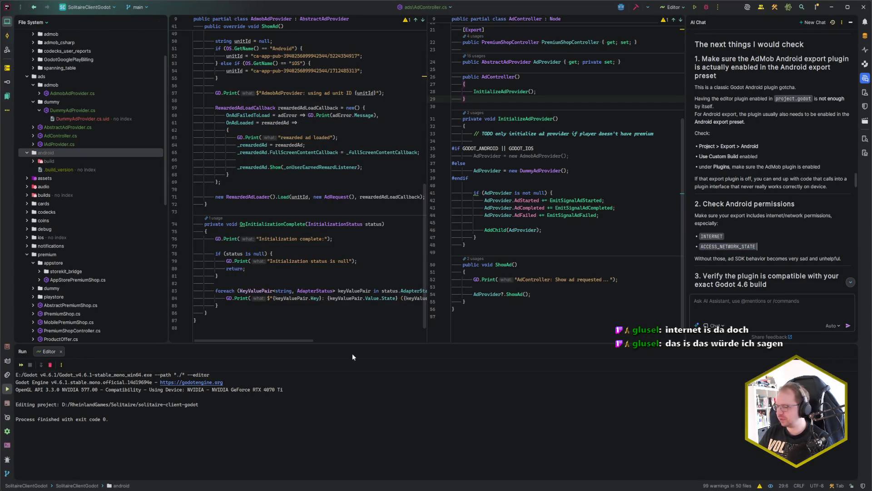
{"action": "key", "text": "alt+Tab"}
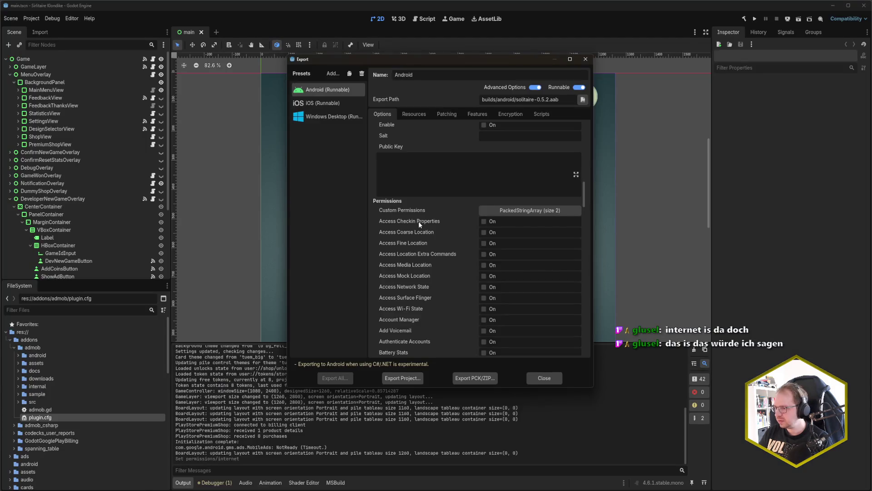
{"action": "left_click", "coordinate": [483, 288]}
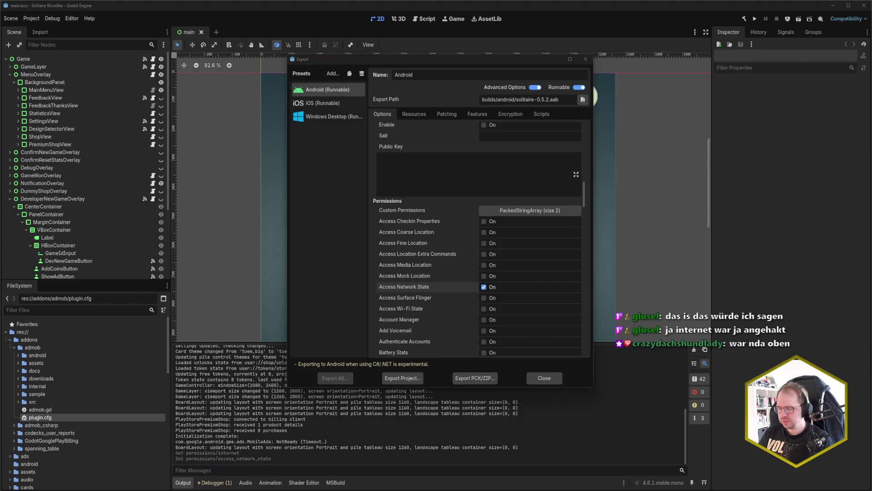
Read further down Rider's AI checklist and return to Godot's export settings.
{"action": "key", "text": "alt+Tab"}
{"action": "scroll", "coordinate": [789, 209], "scroll_direction": "down", "scroll_amount": 2}
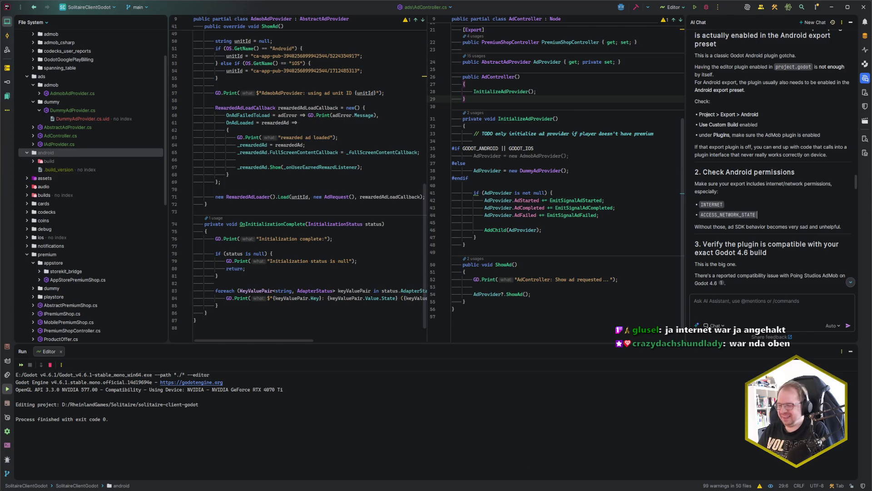
{"action": "key", "text": "alt+Tab"}
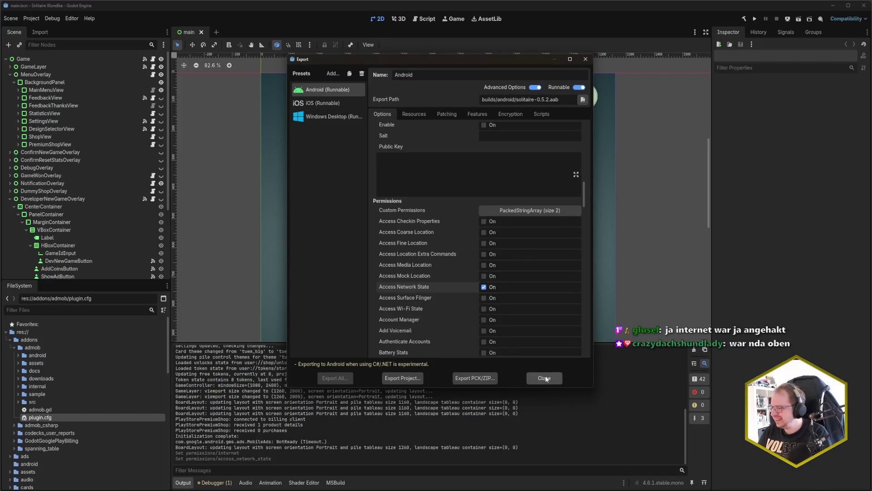
Close the Export window, save the scene, and open the Android remote deploy device list.
{"action": "left_click", "coordinate": [544, 378]}
{"action": "key", "text": "ctrl+s"}
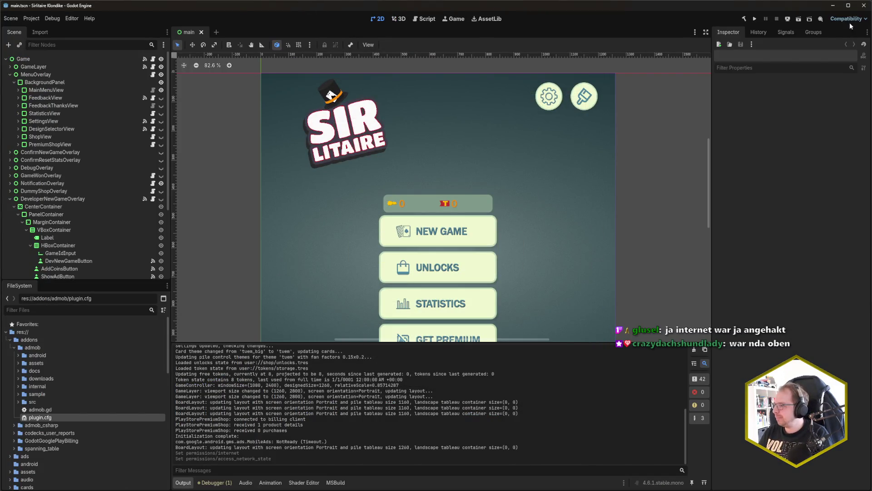
{"action": "left_click", "coordinate": [788, 21]}
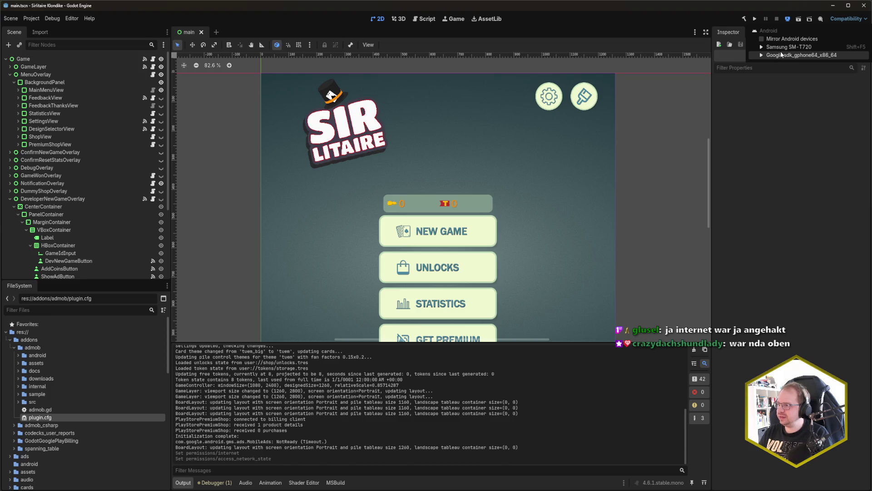
Deploy Sir Litaire to the Google sdk_gphone64_x86_64 emulator, then swipe it away to the home screen.
{"action": "mouse_move", "coordinate": [784, 55]}
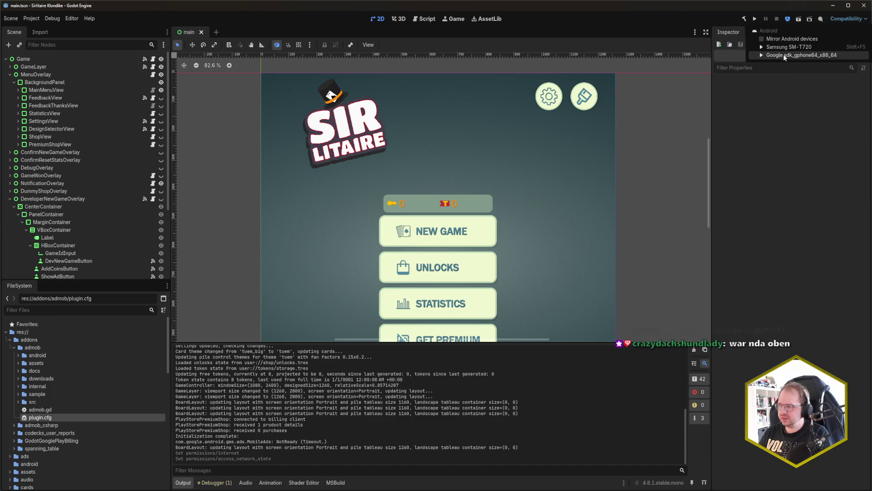
{"action": "left_click", "coordinate": [783, 54]}
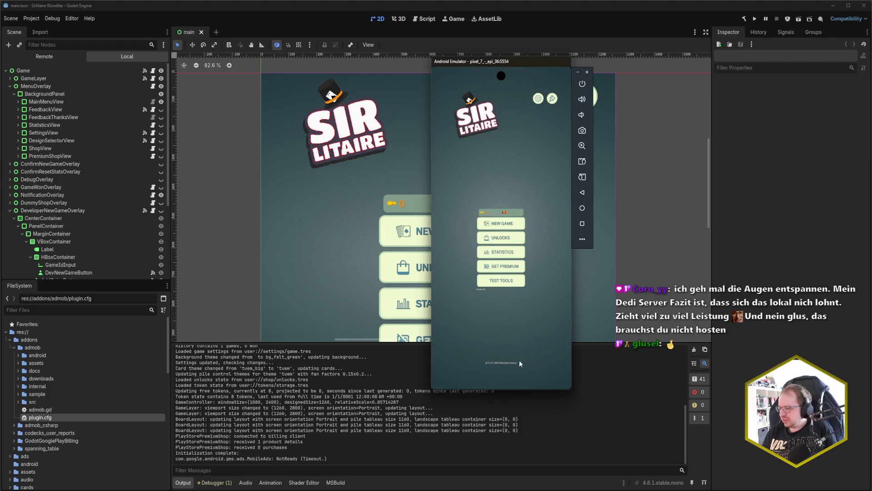
{"action": "left_click_drag", "start_coordinate": [506, 385], "coordinate": [507, 345]}
{"action": "mouse_move", "coordinate": [510, 386]}
{"action": "left_mouse_down"}
{"action": "mouse_move", "coordinate": [543, 351]}
{"action": "mouse_move", "coordinate": [521, 313]}
{"action": "mouse_move", "coordinate": [520, 238]}
{"action": "left_mouse_up"}
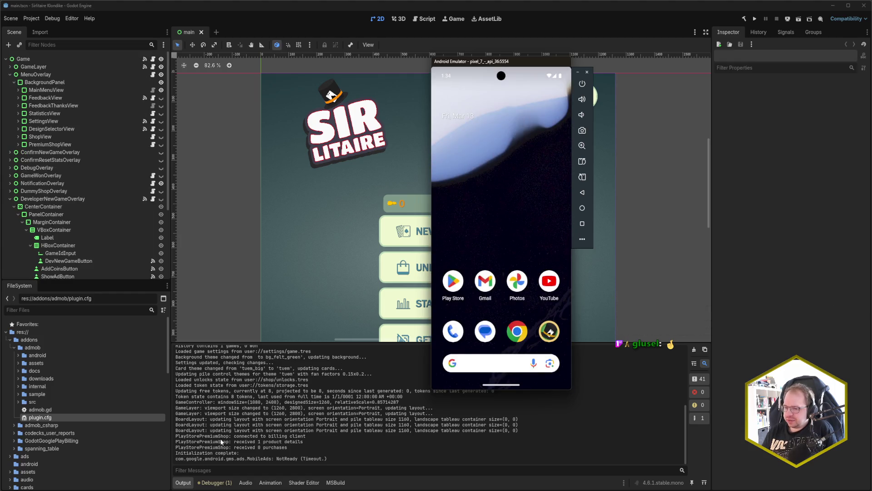
{"action": "key", "text": "alt+Tab"}
{"action": "key", "text": "alt+Tab"}
Scroll the AI answer to section 4, checking logcat for Ads, AdMob, GoogleMobileAds and ClassNotFoundException.
{"action": "scroll", "coordinate": [796, 245], "scroll_direction": "down", "scroll_amount": 3}
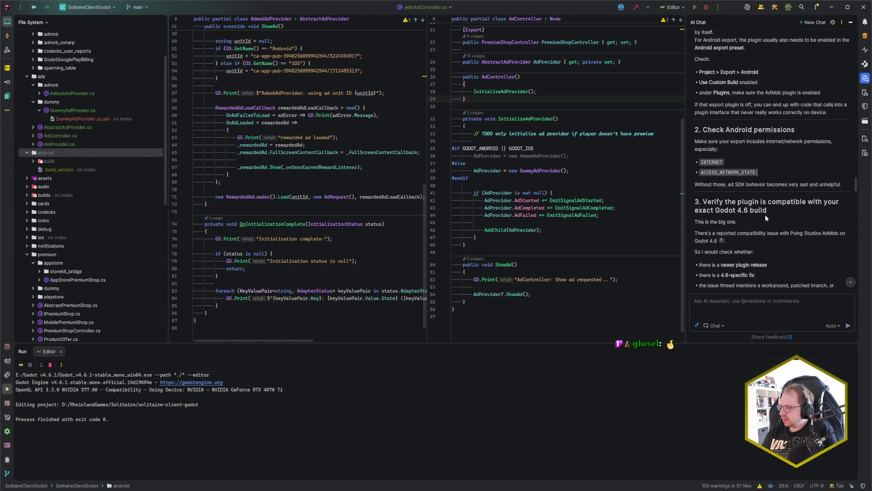
{"action": "scroll", "coordinate": [801, 204], "scroll_direction": "down", "scroll_amount": 1}
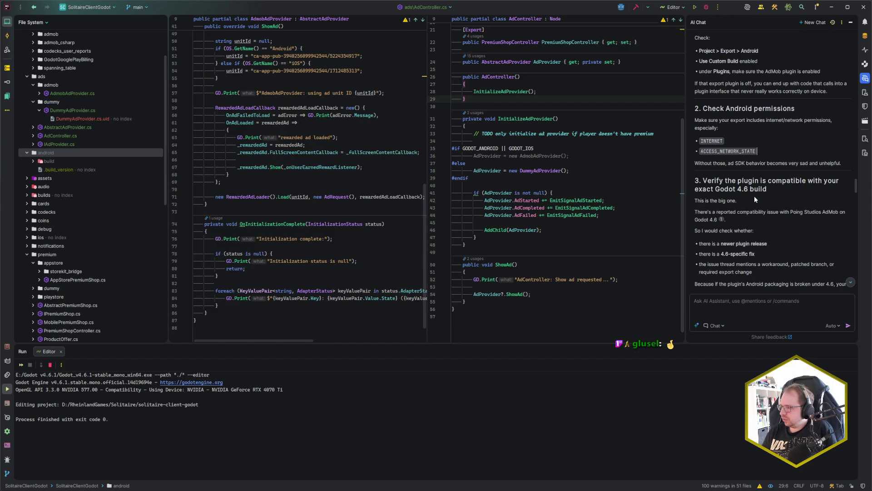
{"action": "scroll", "coordinate": [754, 195], "scroll_direction": "down", "scroll_amount": 3}
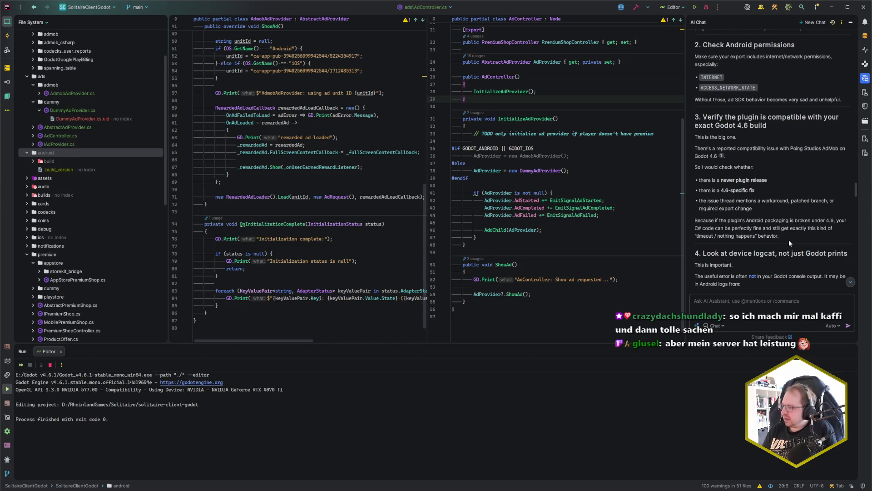
{"action": "scroll", "coordinate": [789, 239], "scroll_direction": "down", "scroll_amount": 2}
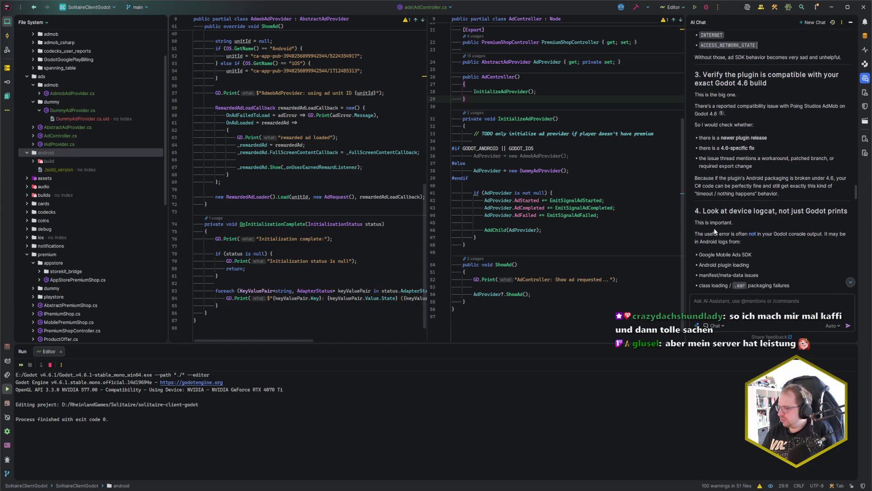
{"action": "scroll", "coordinate": [813, 221], "scroll_direction": "down", "scroll_amount": 1}
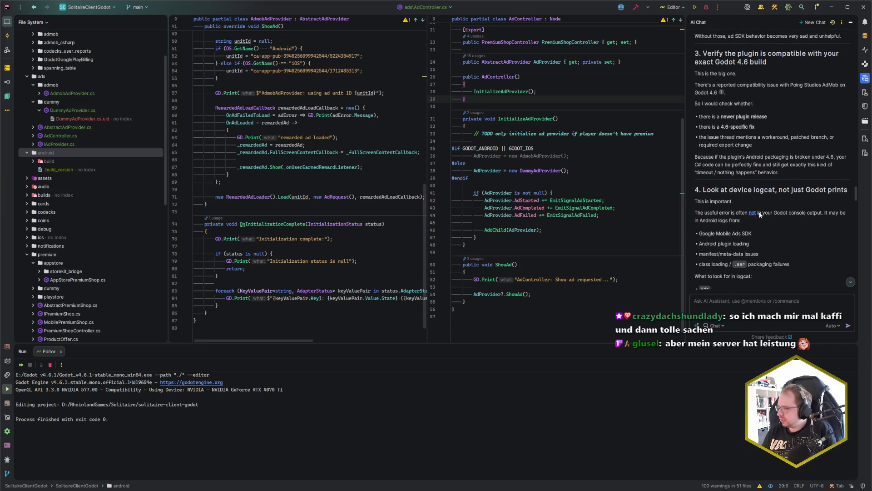
{"action": "scroll", "coordinate": [818, 215], "scroll_direction": "down", "scroll_amount": 1}
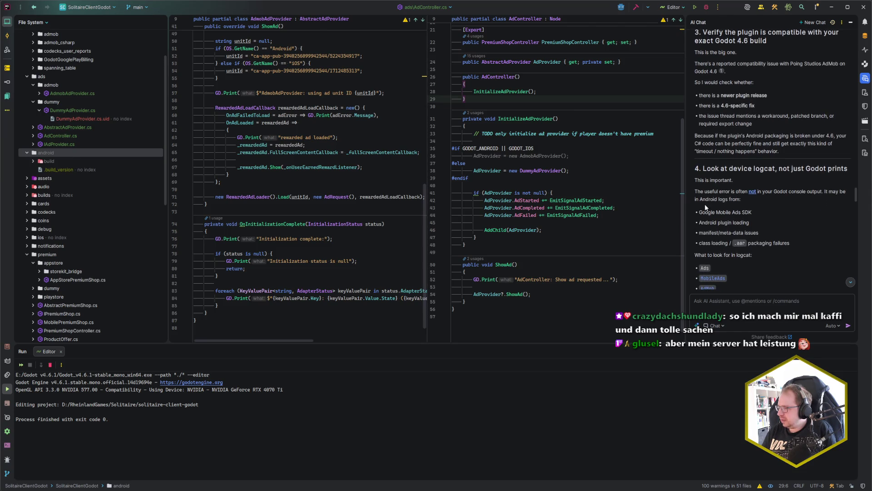
{"action": "scroll", "coordinate": [797, 206], "scroll_direction": "down", "scroll_amount": 1}
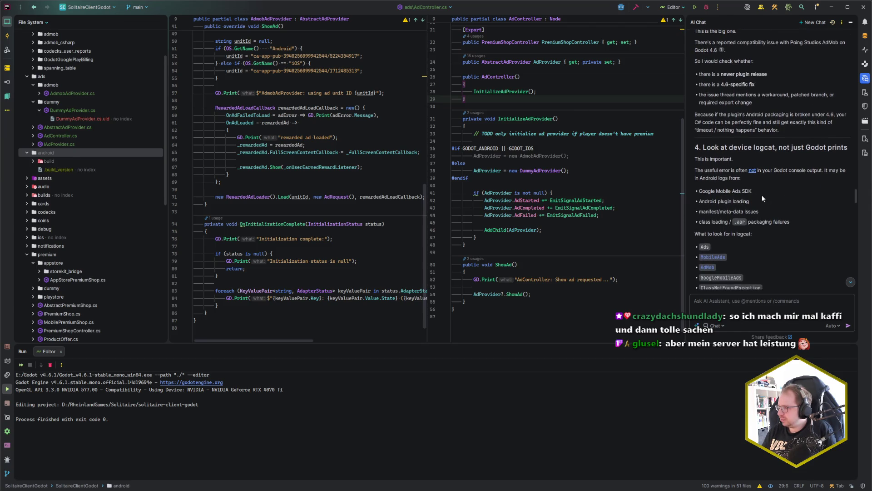
{"action": "scroll", "coordinate": [758, 195], "scroll_direction": "down", "scroll_amount": 1}
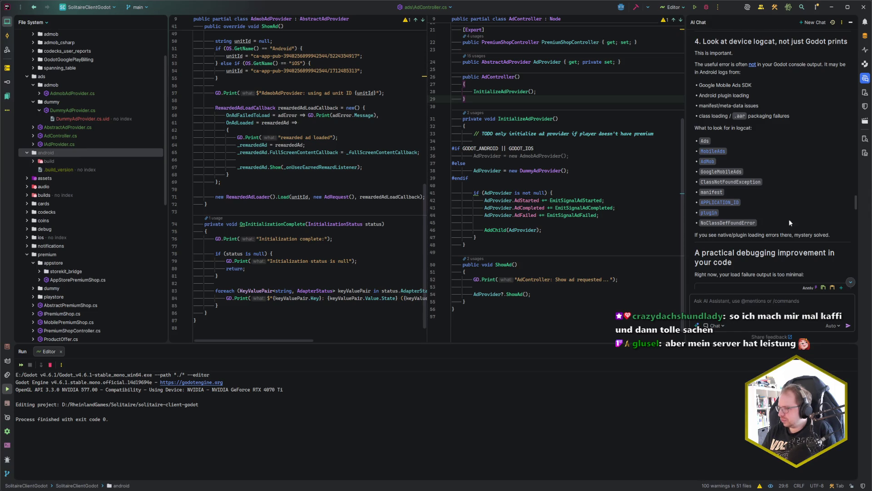
{"action": "scroll", "coordinate": [789, 223], "scroll_direction": "down", "scroll_amount": 3}
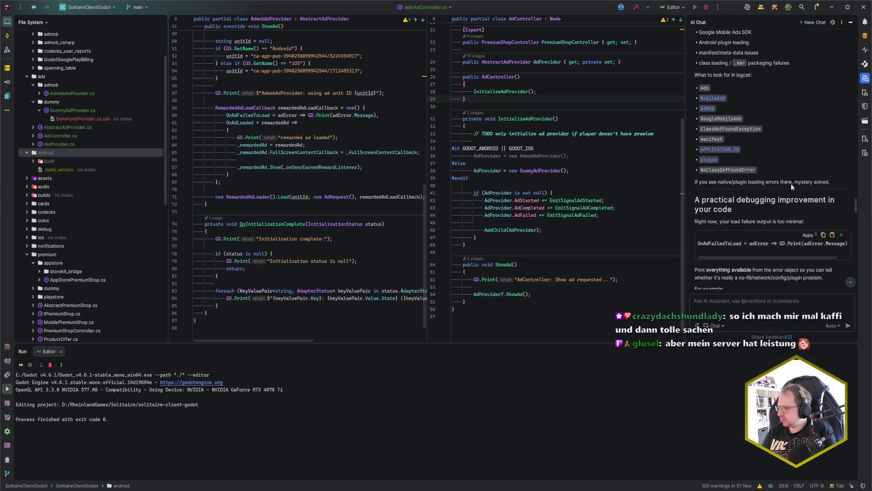
{"action": "scroll", "coordinate": [795, 190], "scroll_direction": "up", "scroll_amount": 4}
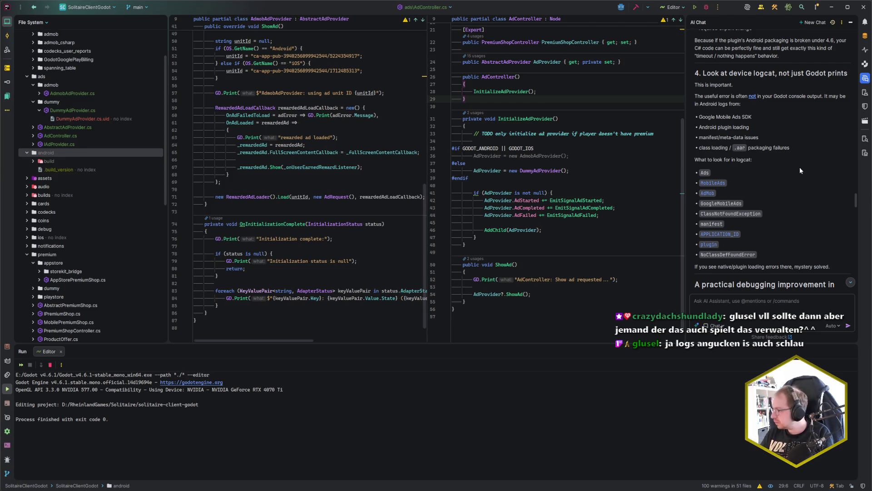
{"action": "scroll", "coordinate": [800, 170], "scroll_direction": "down", "scroll_amount": 5}
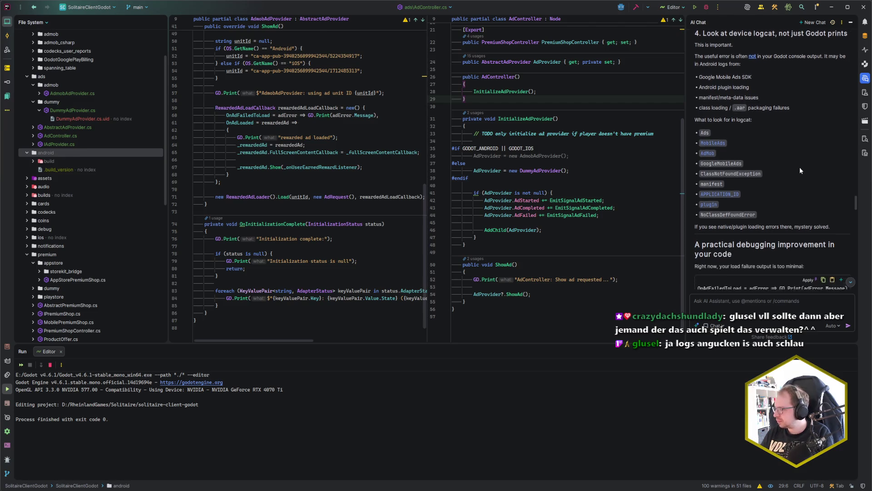
{"action": "scroll", "coordinate": [800, 169], "scroll_direction": "down", "scroll_amount": 10}
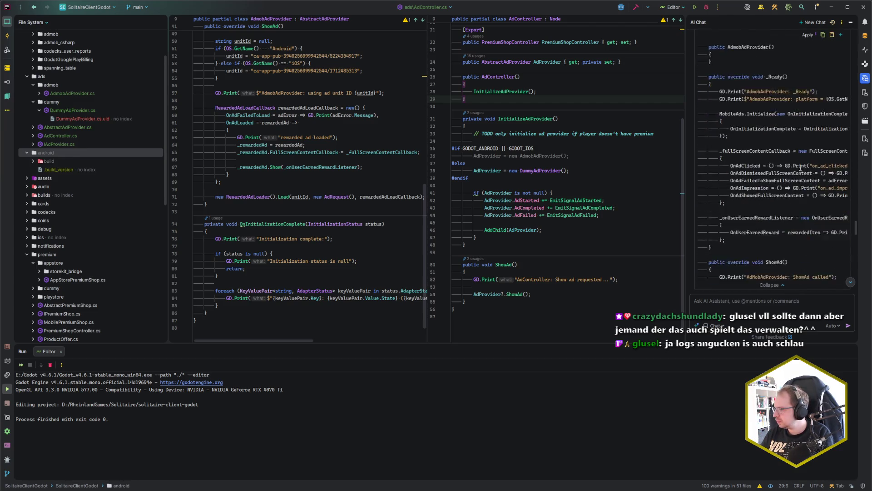
{"action": "scroll", "coordinate": [802, 175], "scroll_direction": "down", "scroll_amount": 8}
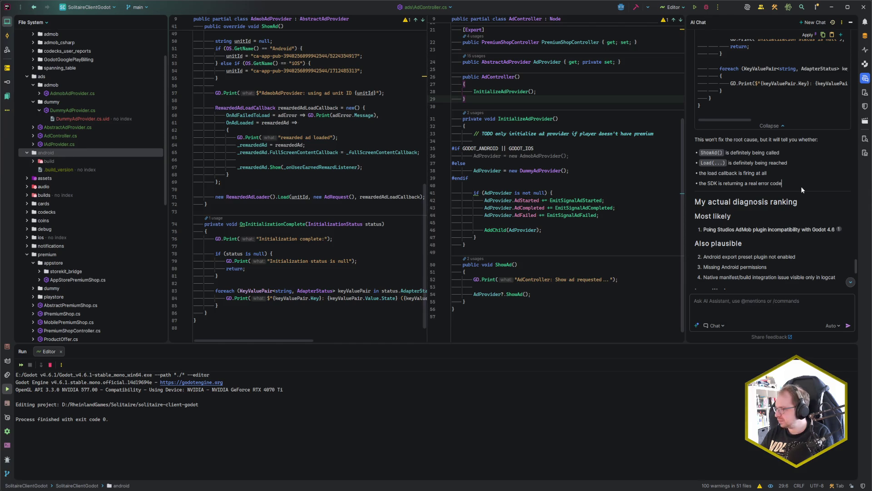
{"action": "scroll", "coordinate": [799, 180], "scroll_direction": "down", "scroll_amount": 10}
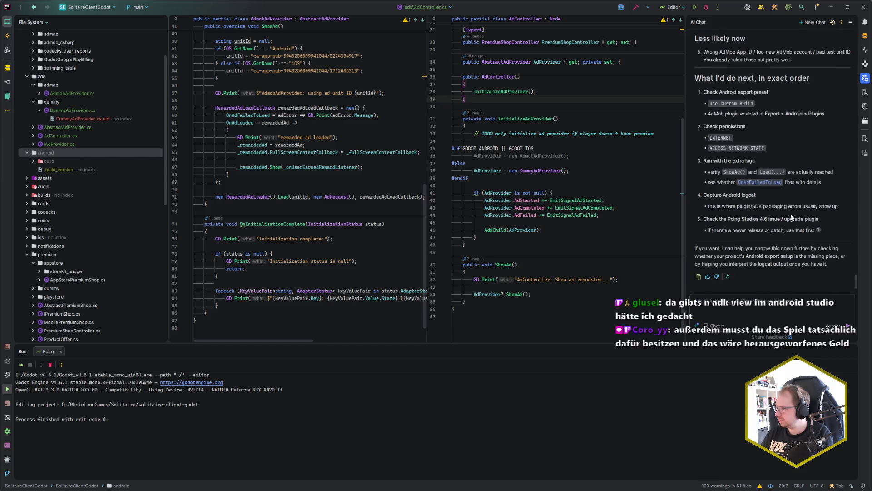
{"action": "left_click_drag", "start_coordinate": [712, 208], "coordinate": [822, 207]}
{"action": "left_click", "coordinate": [842, 206]}
Ask the AI chat 'How do I capture Android logcat?' and read its adb devices and adb logcat reply.
{"action": "left_click", "coordinate": [743, 299]}
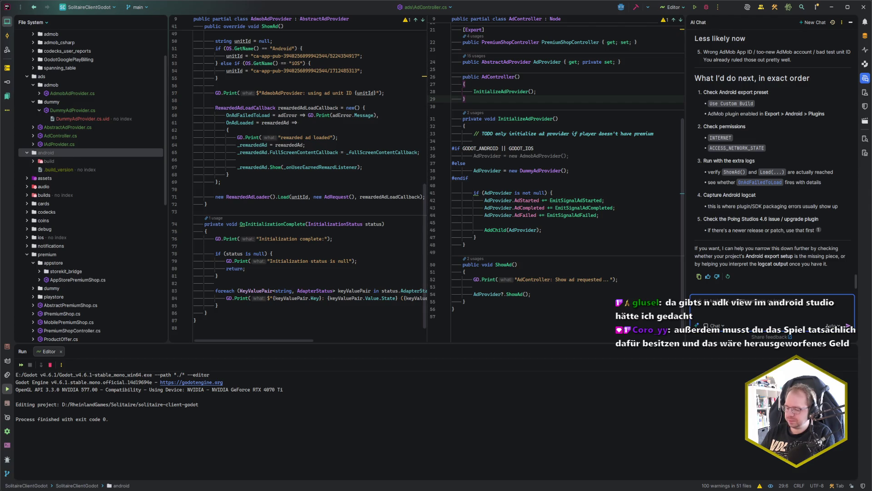
{"action": "type", "text": "How doI capture"}
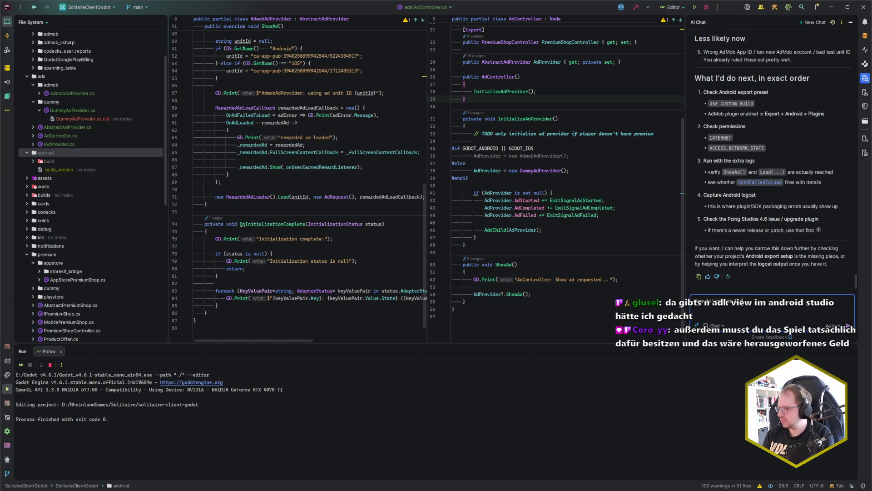
{"action": "type", "text": " app?"}
{"action": "key", "text": "Return"}
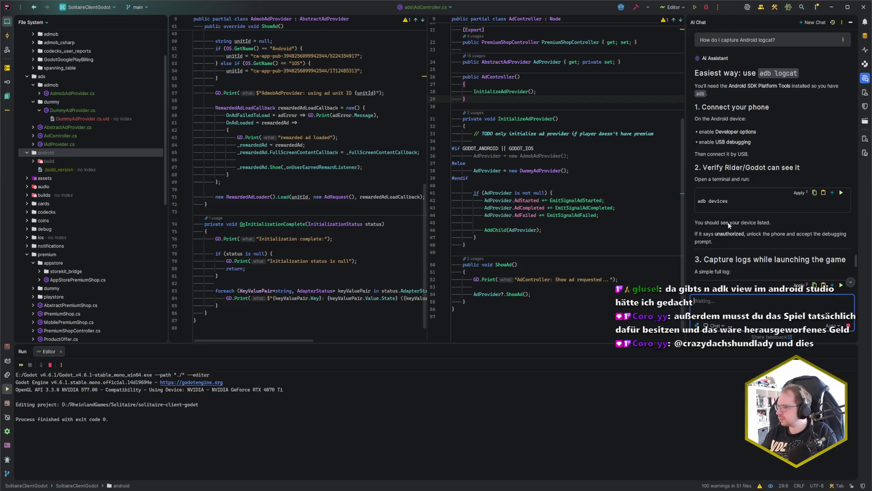
{"action": "left_click", "coordinate": [804, 146]}
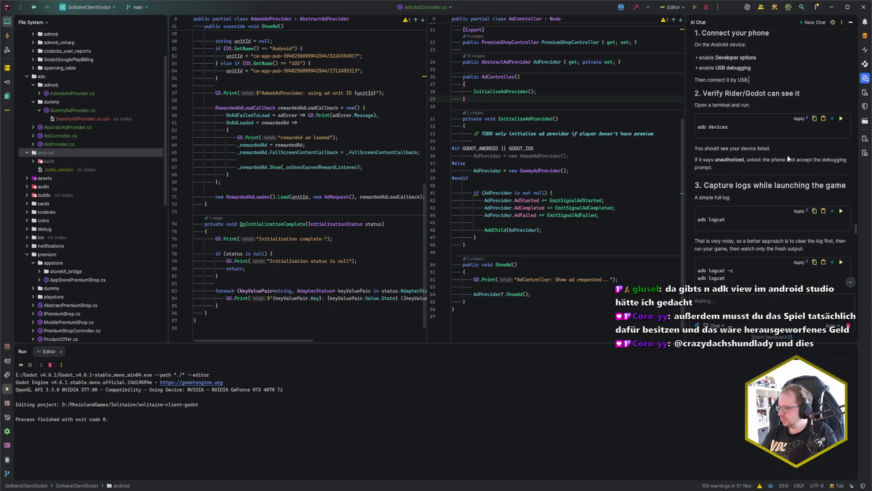
{"action": "left_click", "coordinate": [752, 142]}
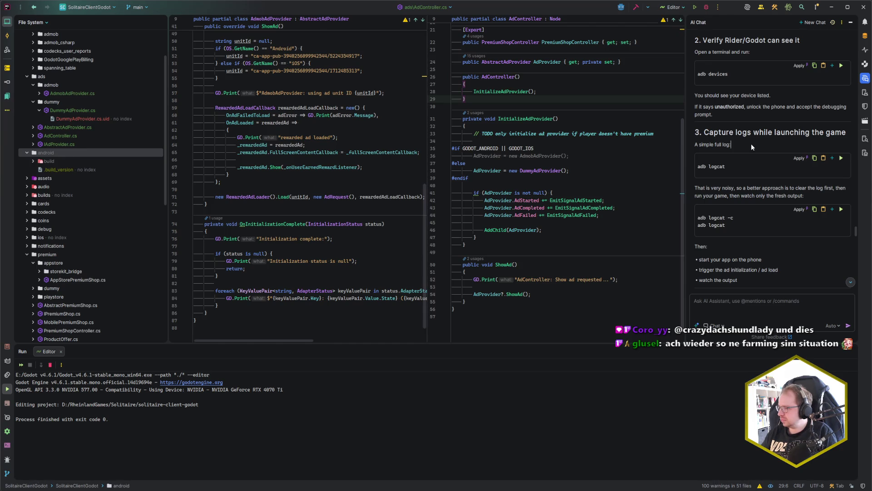
{"action": "scroll", "coordinate": [752, 144], "scroll_direction": "down", "scroll_amount": 2}
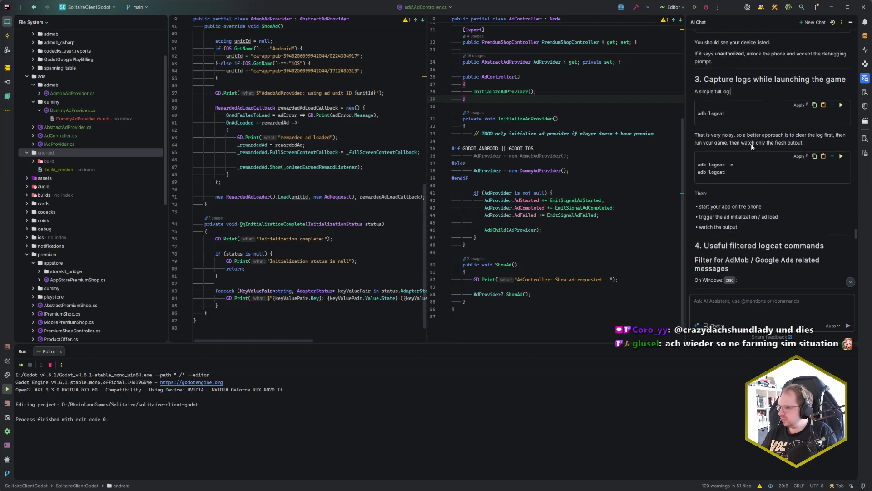
{"action": "scroll", "coordinate": [751, 143], "scroll_direction": "up", "scroll_amount": 1}
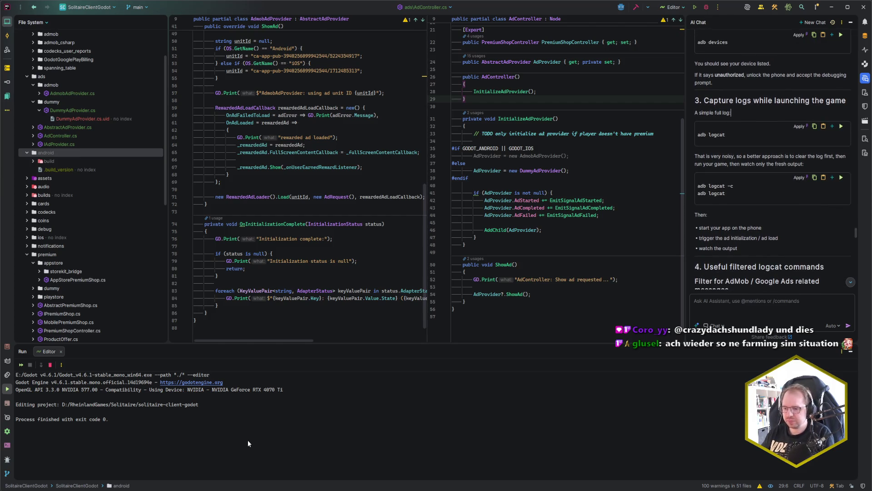
In the terminal, try adb -v, then move to the root of drive C.
{"action": "key", "text": "alt+Tab"}
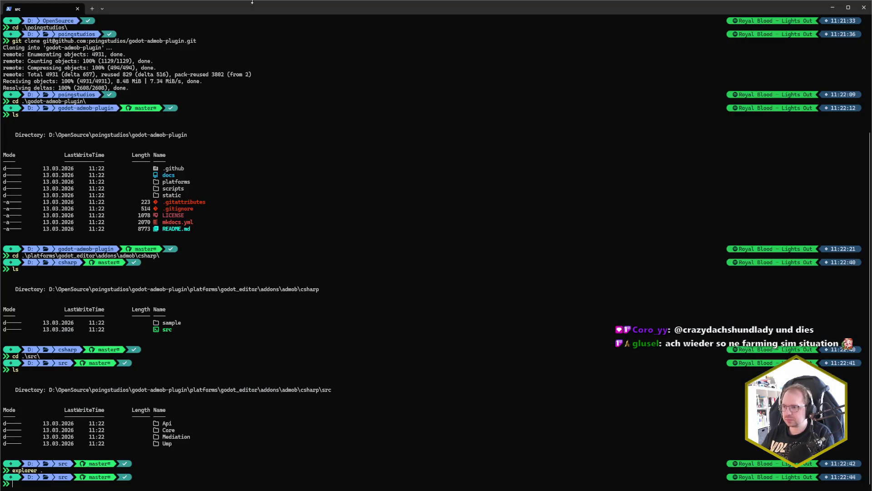
{"action": "type", "text": "adb "}
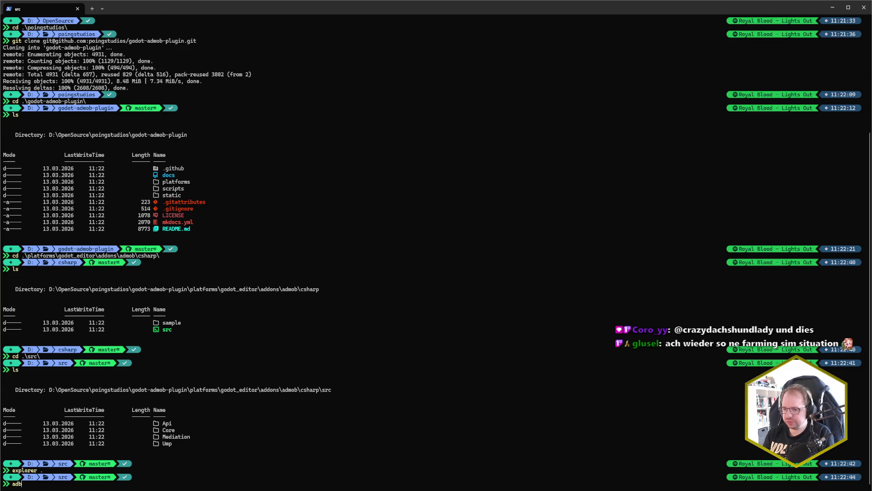
{"action": "type", "text": "-v"}
{"action": "key", "text": "Return"}
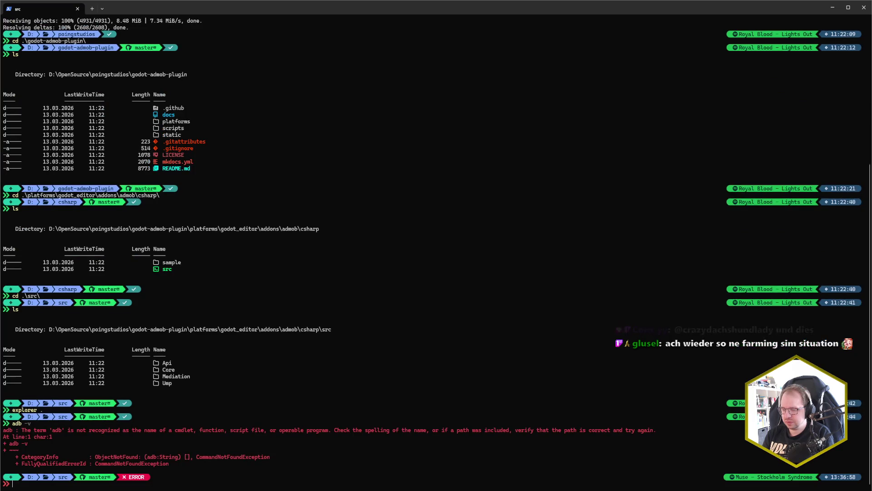
{"action": "type", "text": "c:"}
{"action": "key", "text": "Return"}
{"action": "type", "text": "cd "}
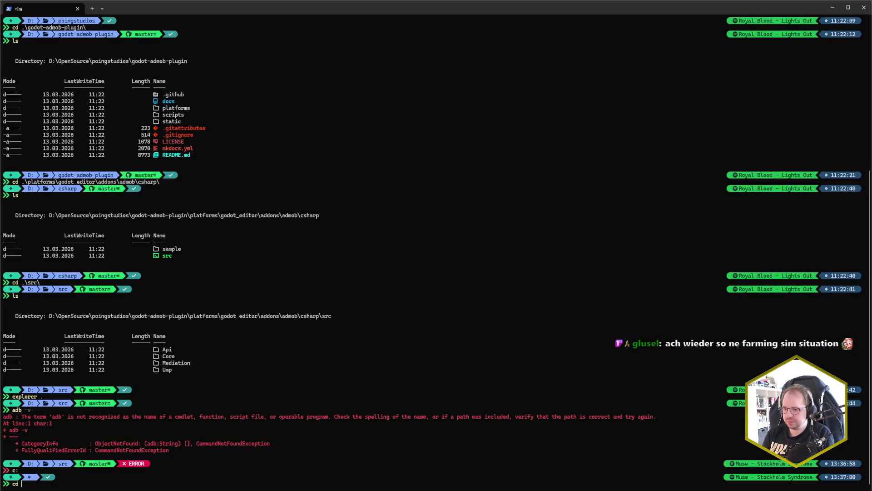
{"action": "type", "text": "Progr"}
{"action": "key", "text": "BackSpace"}
{"action": "key", "text": "BackSpace"}
{"action": "key", "text": "BackSpace"}
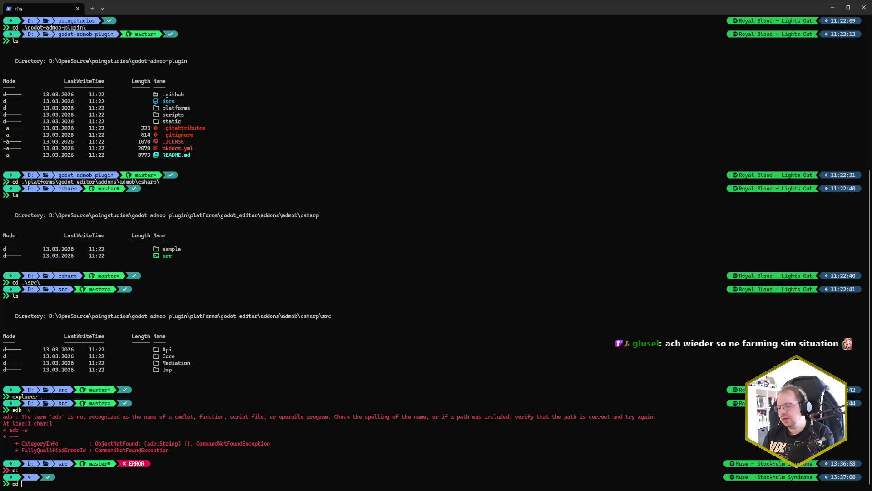
{"action": "type", "text": "\\"}
{"action": "key", "text": "Return"}
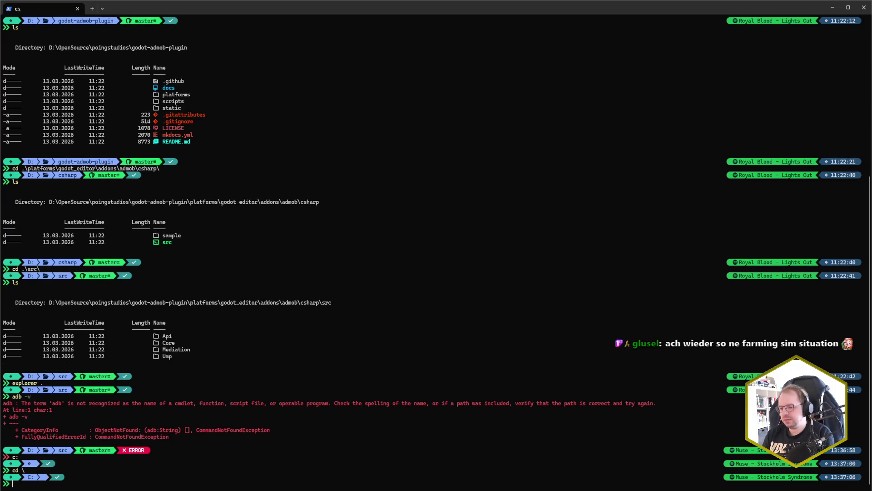
Try cd %APPDATA%, then retype the user's AppData path toward the Android SDK.
{"action": "type", "text": "cd "}
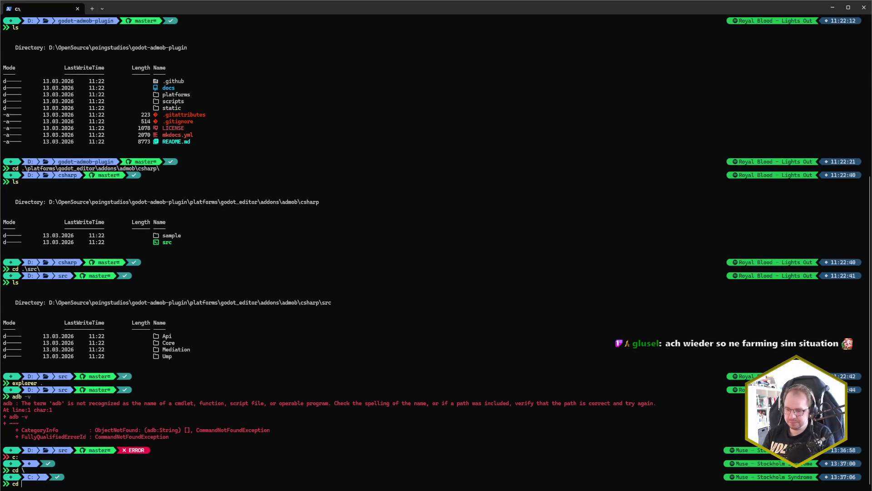
{"action": "type", "text": "%APPDATA"}
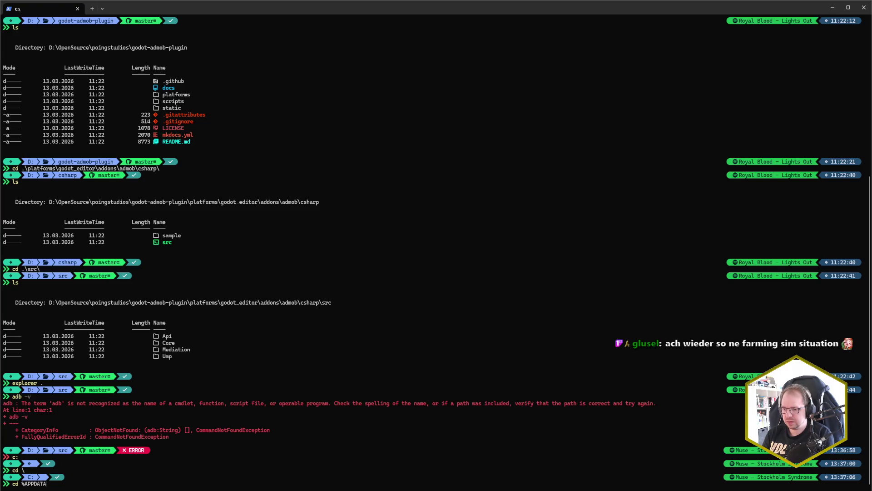
{"action": "type", "text": "%"}
{"action": "key", "text": "Return"}
{"action": "key", "text": "Up"}
{"action": "key", "text": "BackSpace"}
{"action": "key", "text": "BackSpace"}
{"action": "key", "text": "BackSpace"}
{"action": "type", "text": ".\\Users\\Tim\\AppData\\"}
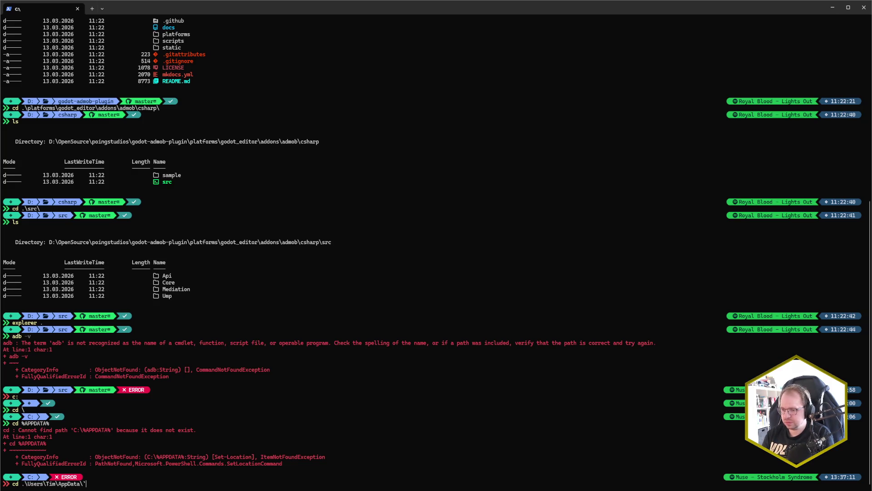
{"action": "type", "text": "and"}
{"action": "key", "text": "BackSpace"}
{"action": "key", "text": "BackSpace"}
{"action": "key", "text": "BackSpace"}
{"action": "type", "text": "Local\\"}
{"action": "key", "text": "BackSpace"}
{"action": "key", "text": "BackSpace"}
{"action": "key", "text": "BackSpace"}
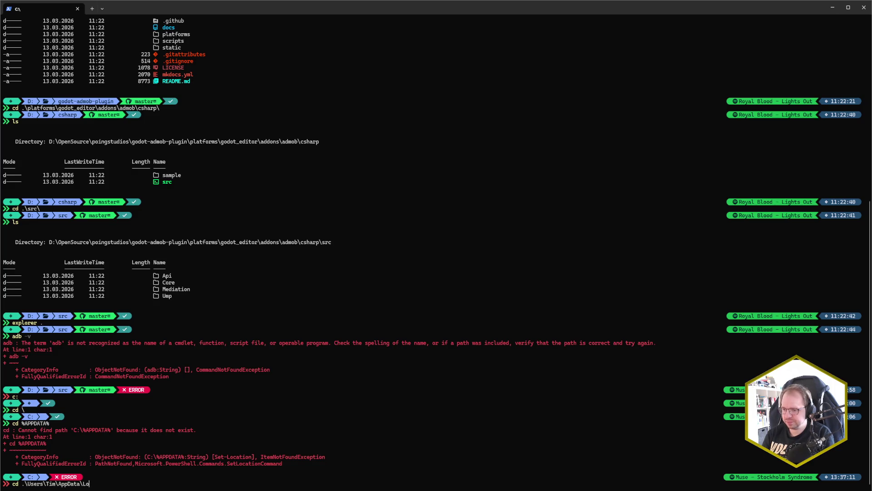
{"action": "type", "text": "Roaming\\andr"}
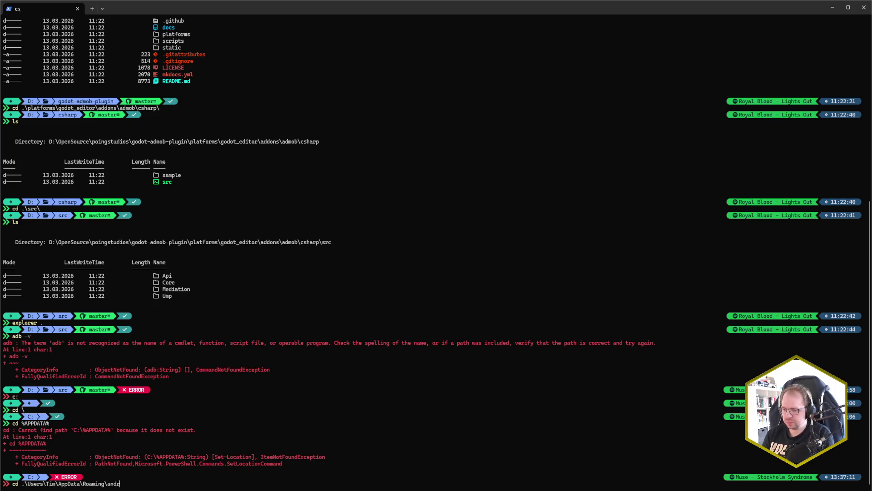
{"action": "key", "text": "BackSpace"}
{"action": "key", "text": "BackSpace"}
{"action": "key", "text": "BackSpace"}
Enter AppData\Local\Android\Sdk\platform-tools via Tab completion and list its files, including adb.exe.
{"action": "type", "text": "Local\\"}
{"action": "type", "text": "Android\\Sdk\\"}
{"action": "type", "text": "build-tools\\"}
{"action": "key", "text": "Tab"}
{"action": "key", "text": "Tab"}
{"action": "key", "text": "Tab"}
{"action": "key", "text": "shift+Tab"}
{"action": "key", "text": "shift+Tab"}
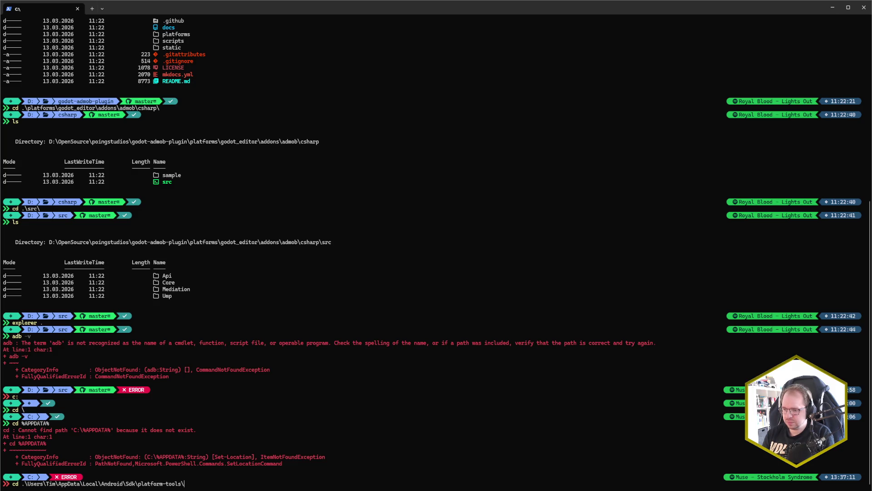
{"action": "key", "text": "Return"}
{"action": "type", "text": "ls"}
{"action": "key", "text": "Return"}
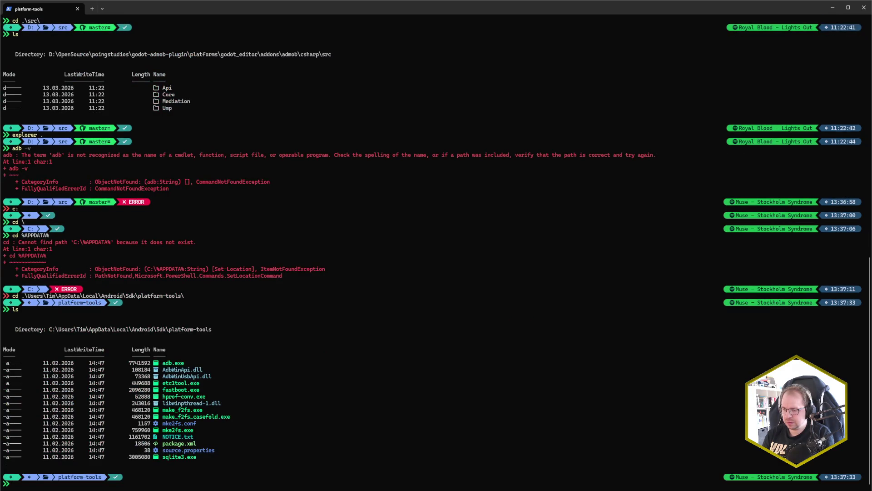
Reread the AI instructions, then clear the log with adb logcat -c and .\adb.exe logcat -c.
{"action": "type", "text": "adbv"}
{"action": "key", "text": "BackSpace"}
{"action": "key", "text": "BackSpace"}
{"action": "key", "text": "BackSpace"}
{"action": "key", "text": "BackSpace"}
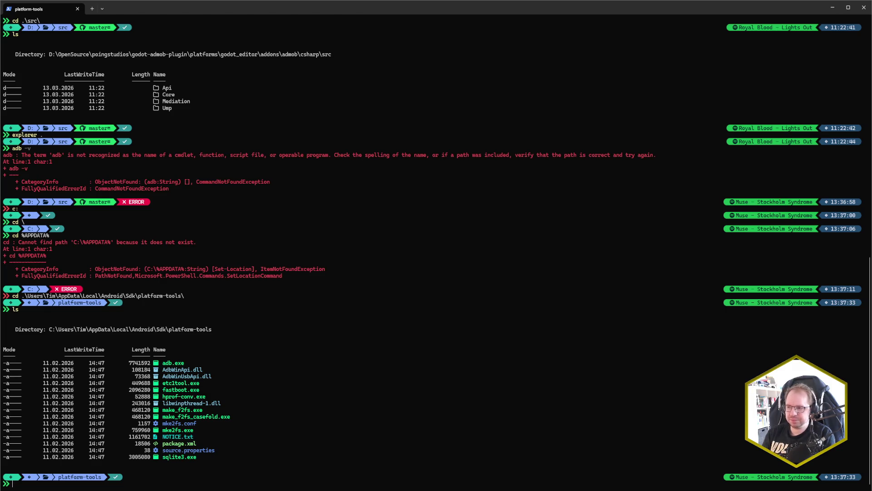
{"action": "key", "text": "alt+Tab"}
{"action": "key", "text": "alt+Tab"}
{"action": "key", "text": "alt+Tab"}
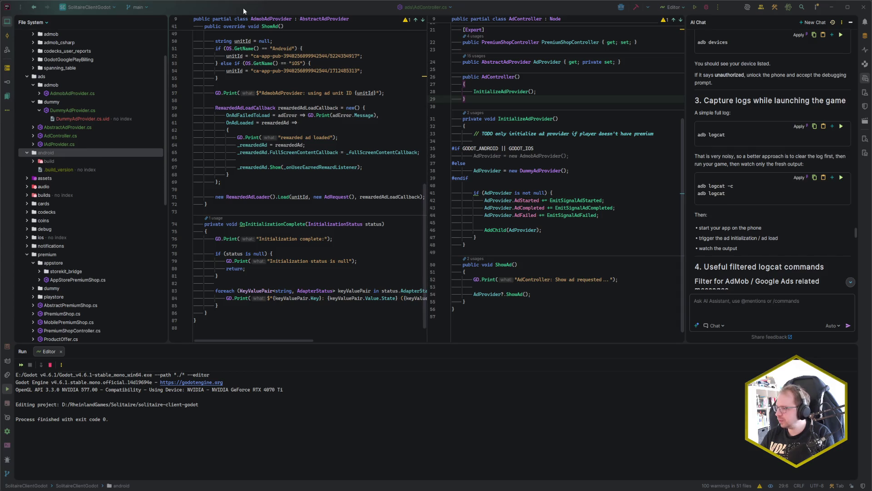
{"action": "key", "text": "alt+Tab"}
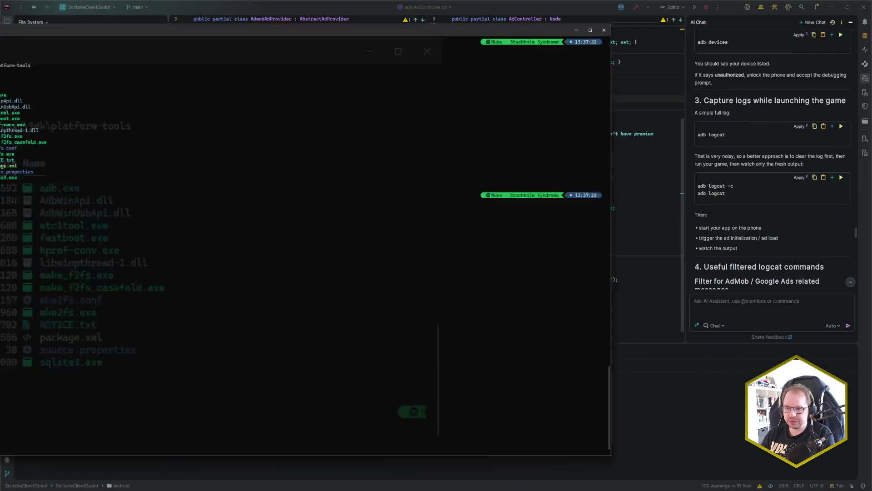
{"action": "type", "text": "adb"}
{"action": "key", "text": "BackSpace"}
{"action": "key", "text": "BackSpace"}
{"action": "key", "text": "BackSpace"}
{"action": "type", "text": "a"}
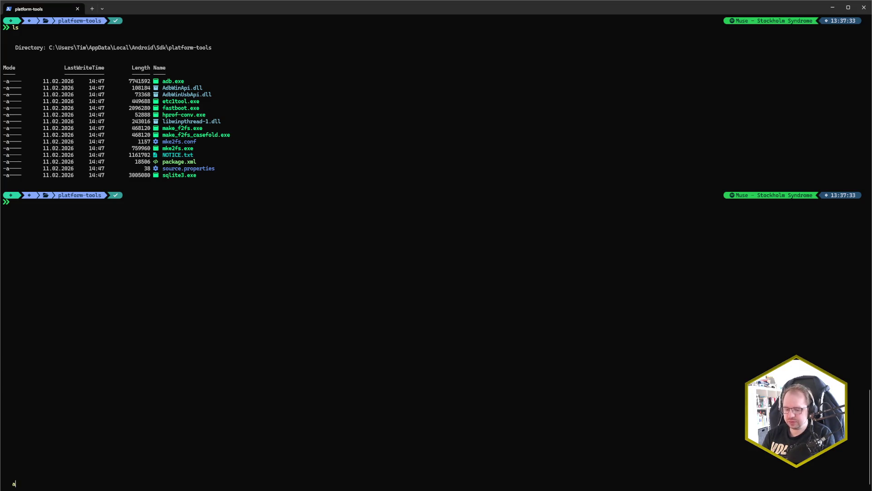
{"action": "type", "text": "db logcat -c"}
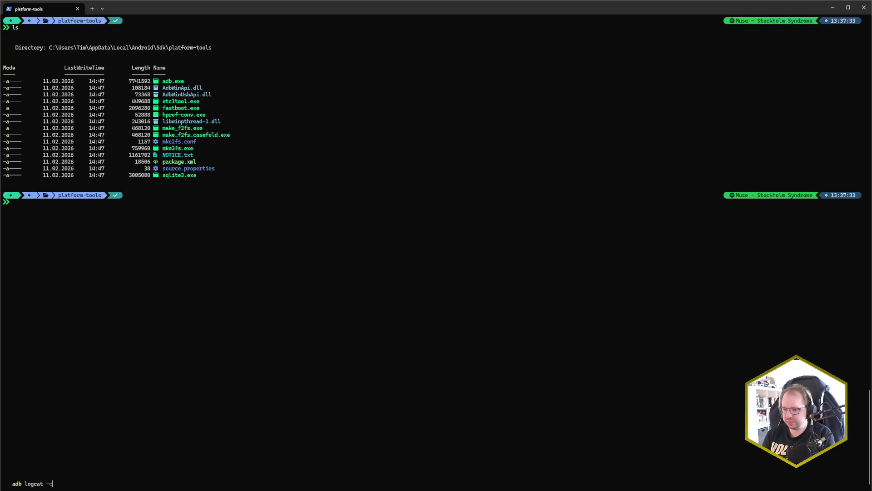
{"action": "key", "text": "Return"}
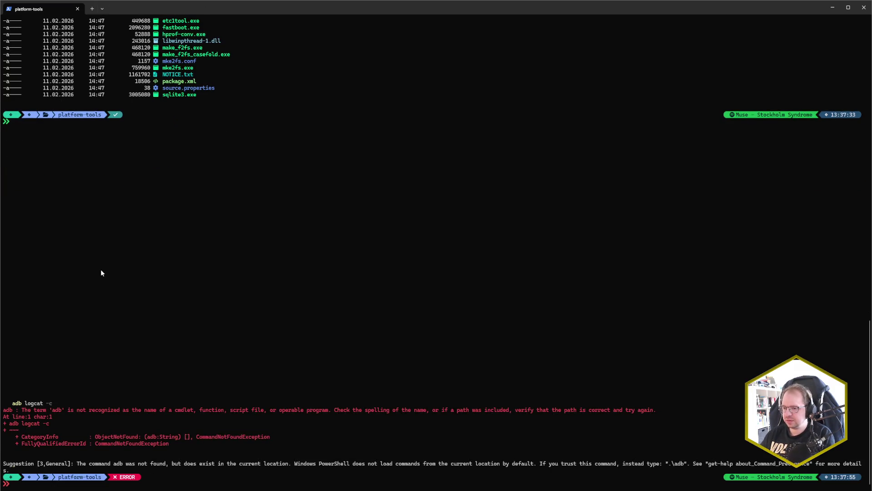
{"action": "type", "text": ".\\adb.exe logca"}
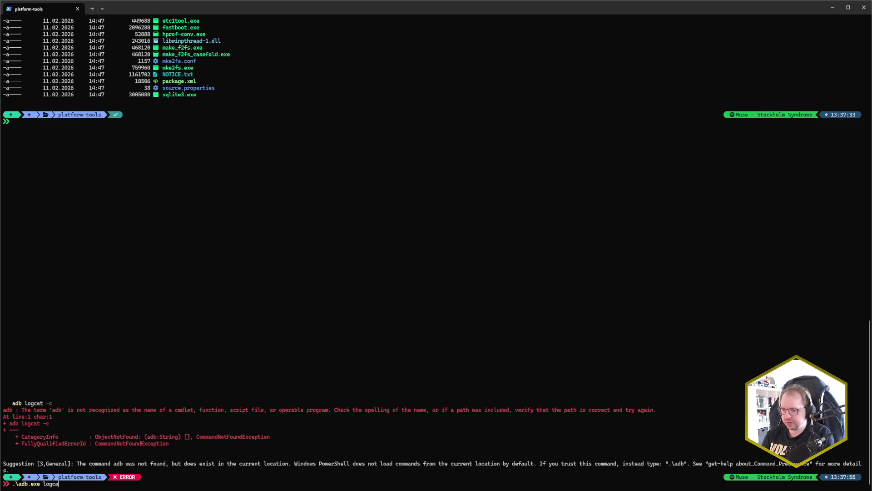
{"action": "type", "text": "t -c"}
{"action": "key", "text": "Return"}
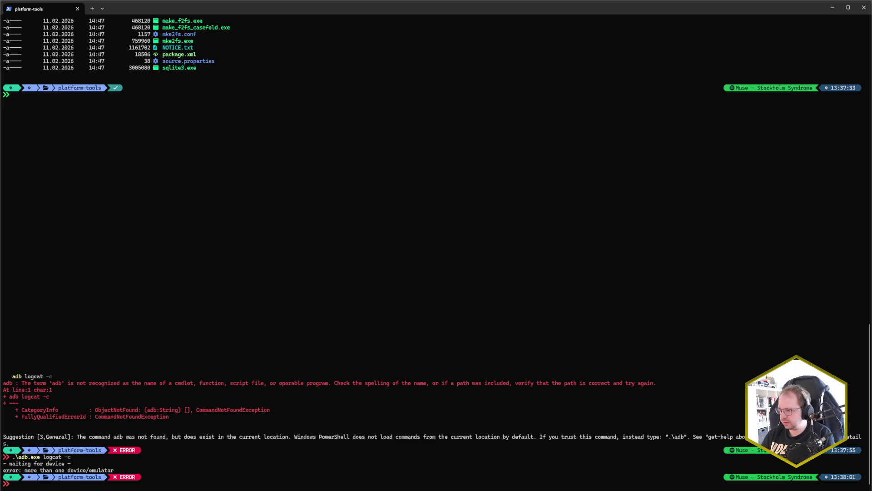
Run .\adb.exe logcat -h and logcat --help, which fail on multiple devices.
{"action": "type", "text": "ad"}
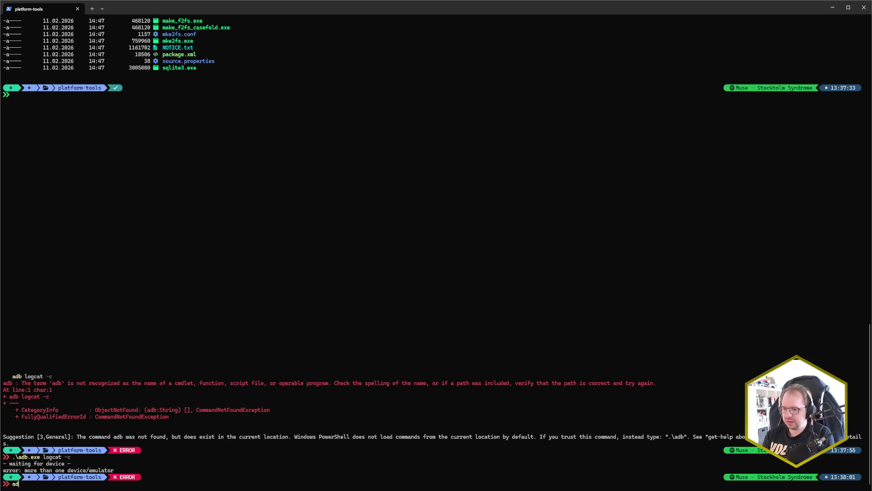
{"action": "key", "text": "BackSpace"}
{"action": "key", "text": "BackSpace"}
{"action": "type", "text": "b"}
{"action": "key", "text": "Tab"}
{"action": "type", "text": "log"}
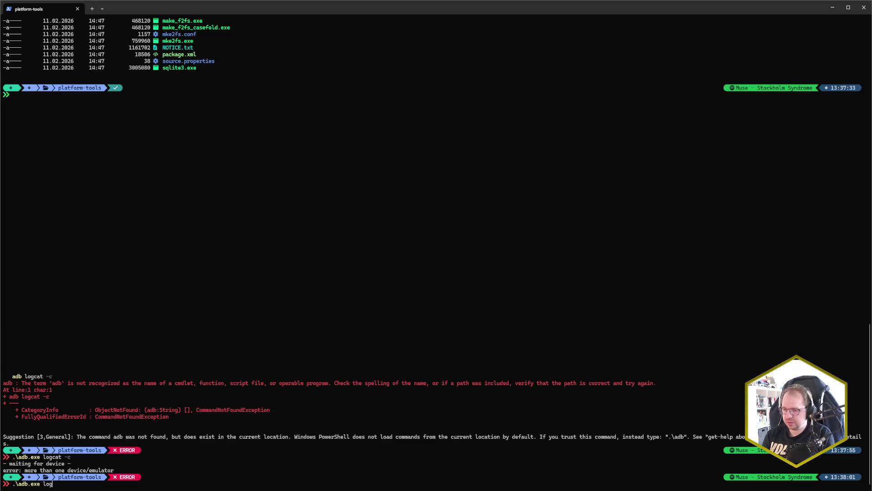
{"action": "type", "text": "cat -h"}
{"action": "key", "text": "Return"}
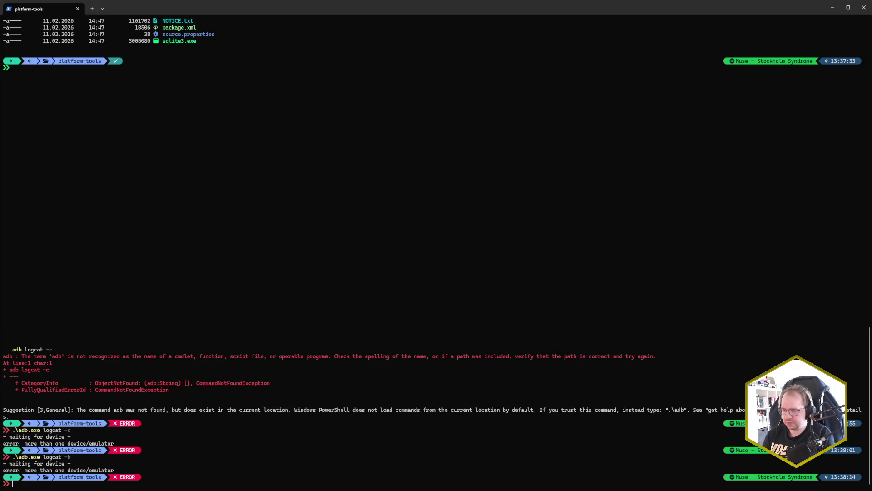
{"action": "key", "text": "Up"}
{"action": "key", "text": "BackSpace"}
{"action": "key", "text": "BackSpace"}
{"action": "type", "text": "--h"}
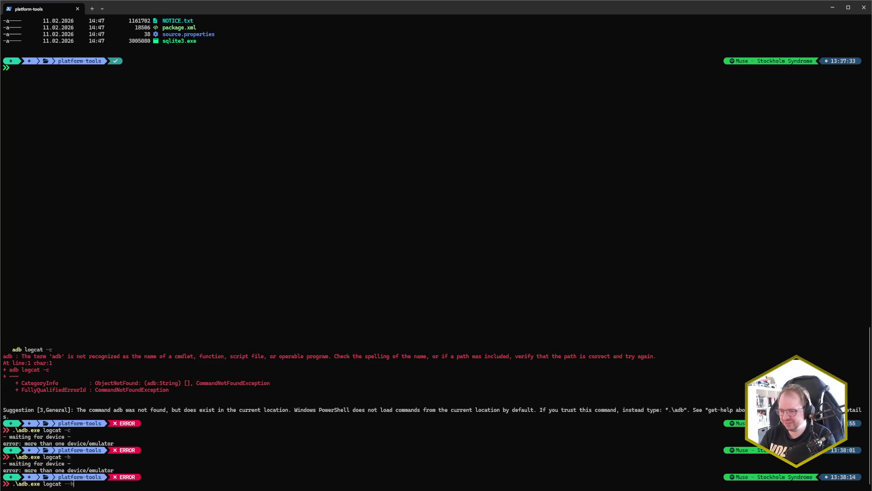
{"action": "type", "text": "elp"}
{"action": "key", "text": "Return"}
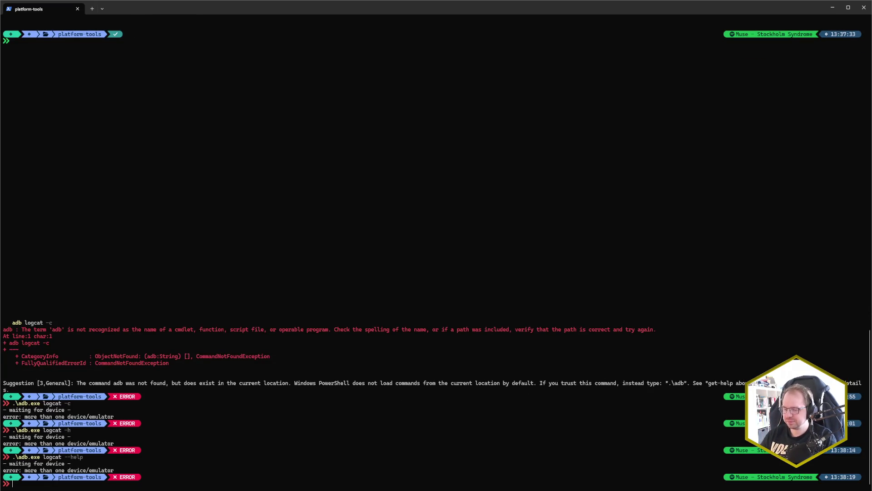
List attached devices with .\adb.exe devices, showing a phone and emulator-5554.
{"action": "type", "text": ".\\adb.exe"}
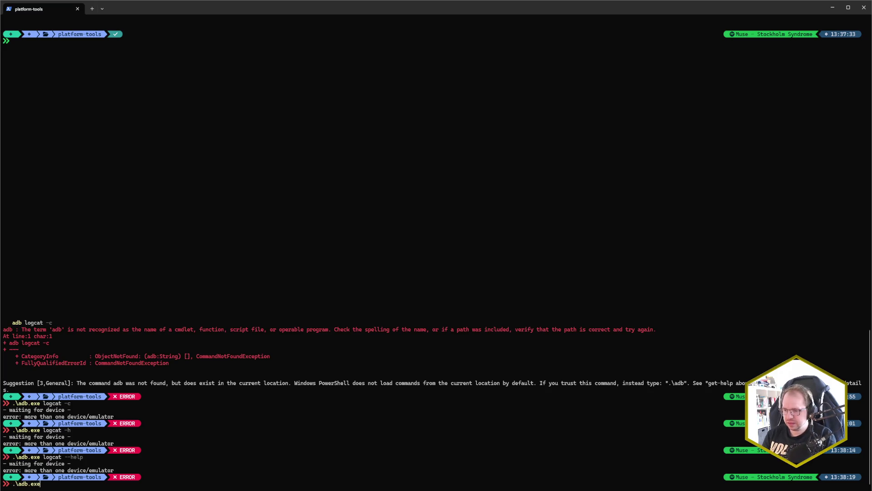
{"action": "type", "text": " devices"}
{"action": "key", "text": "Return"}
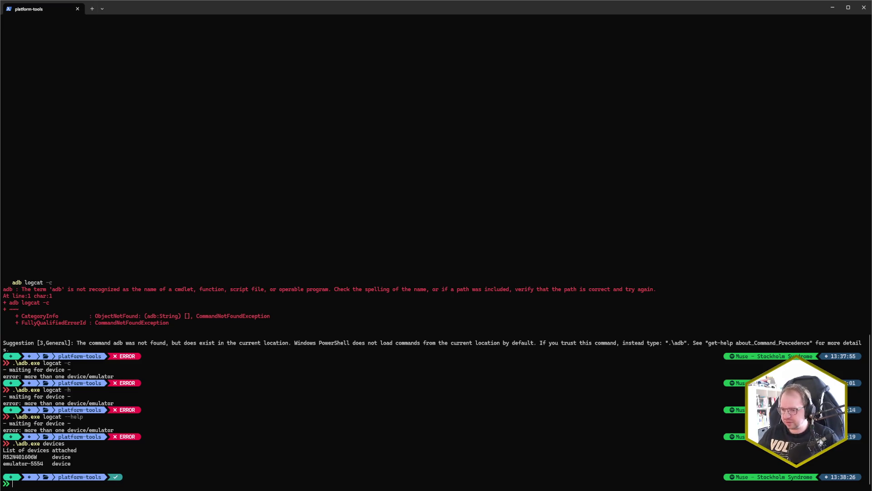
{"action": "key", "text": "Up"}
Re-list the attached adb devices and clear the emulator's log buffer with logcat -c.
{"action": "key", "text": "Return"}
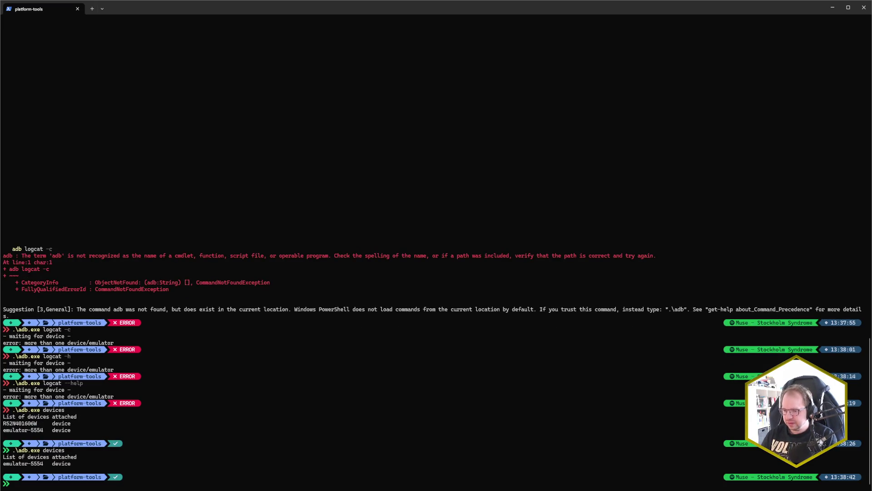
{"action": "key", "text": "Up"}
{"action": "key", "text": "Up"}
{"action": "key", "text": "Up"}
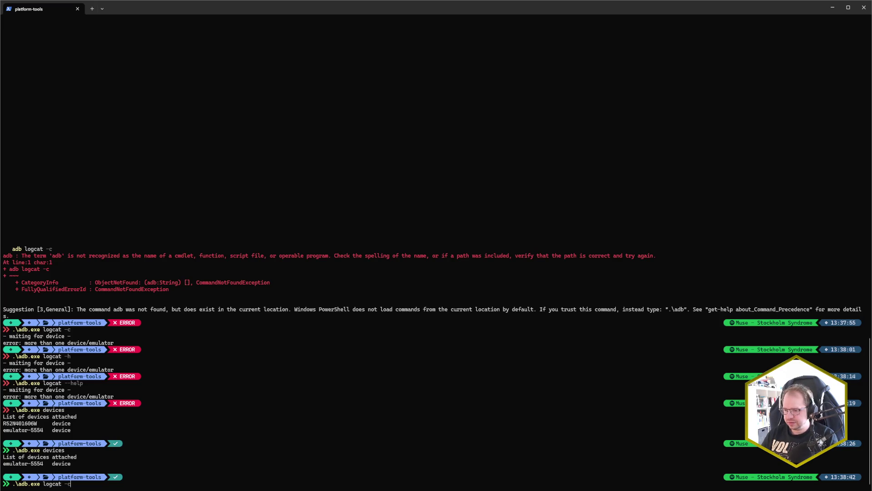
{"action": "key", "text": "Return"}
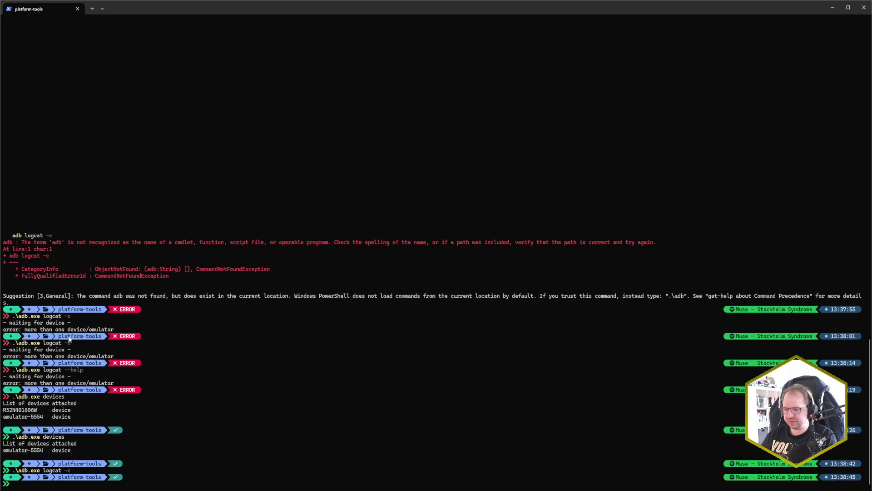
Relaunch Sir Litaire in the emulator and start streaming adb logcat in the terminal.
{"action": "key", "text": "alt+Tab"}
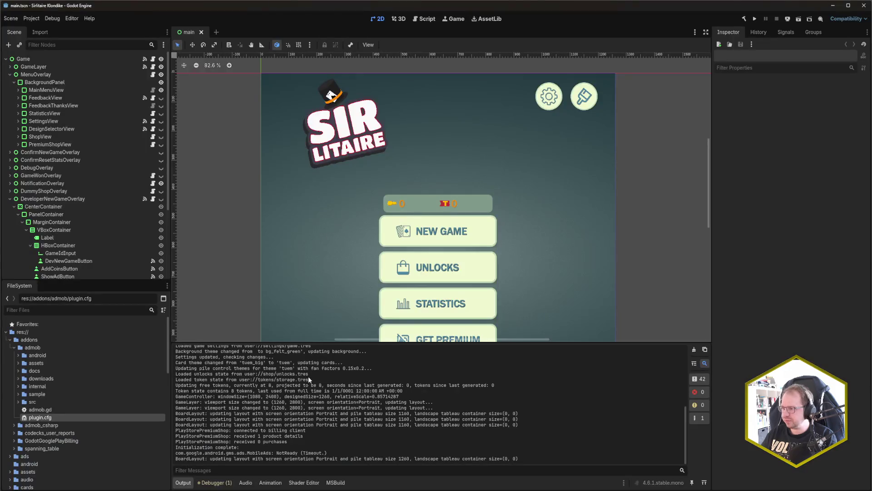
{"action": "key", "text": "alt+Tab"}
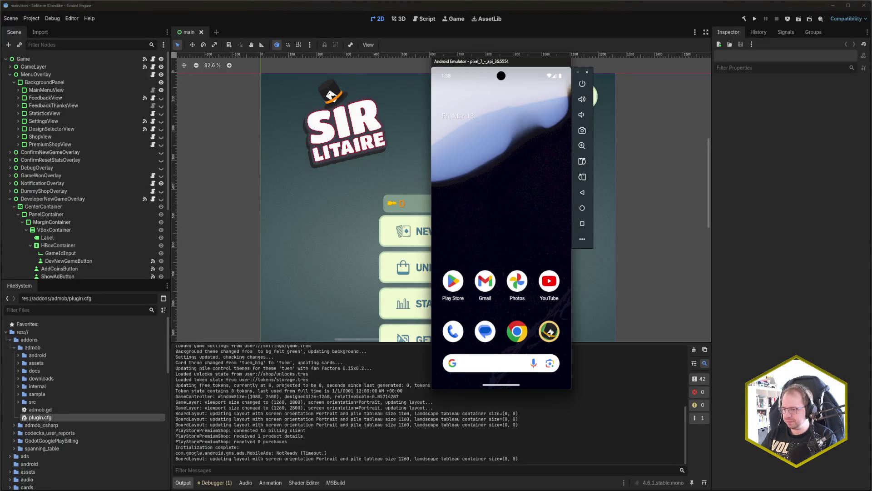
{"action": "left_click", "coordinate": [549, 334]}
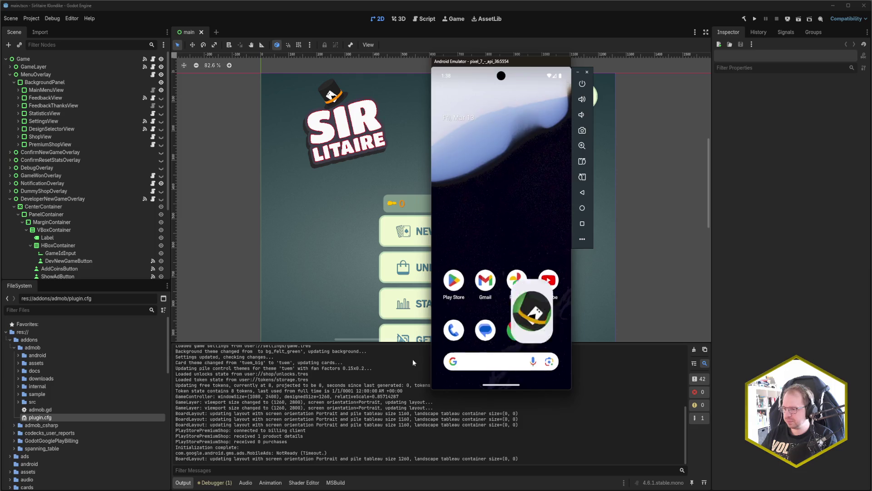
{"action": "key", "text": "alt+Tab"}
{"action": "key", "text": "Up"}
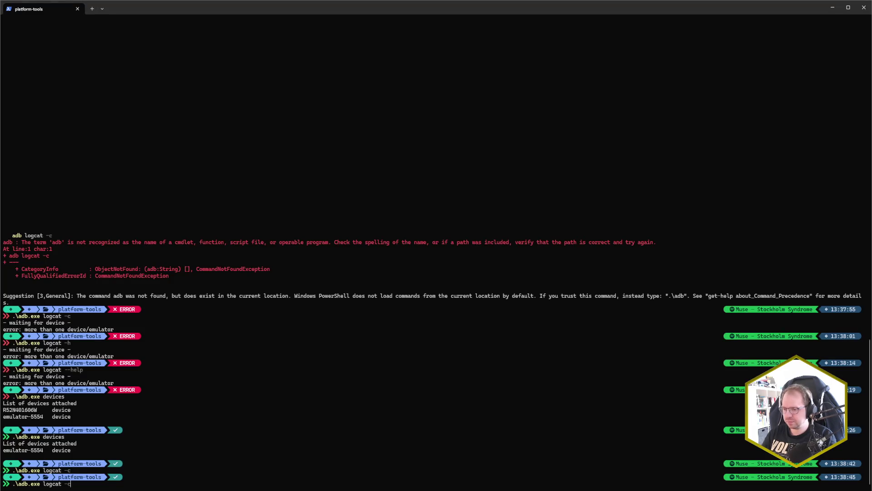
{"action": "key", "text": "Return"}
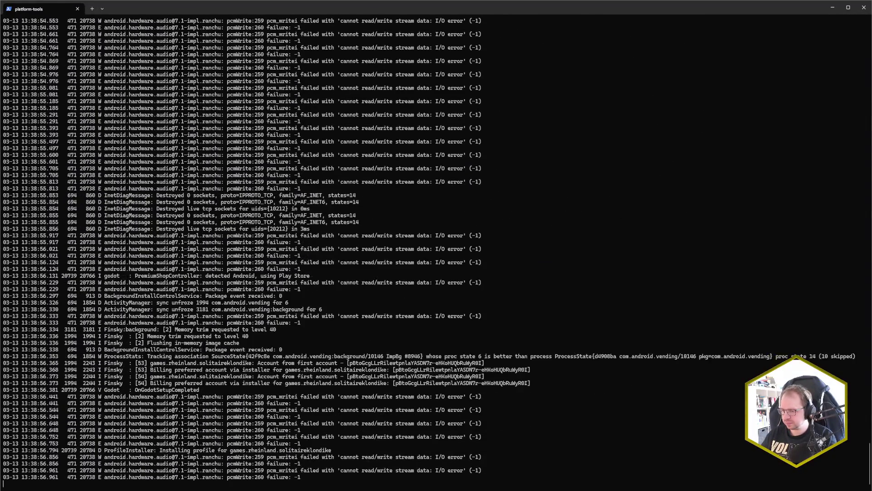
Check the running game in the emulator, then watch logcat report 'MobileAds: NotReady (Timeout.)'.
{"action": "key", "text": "alt+Tab"}
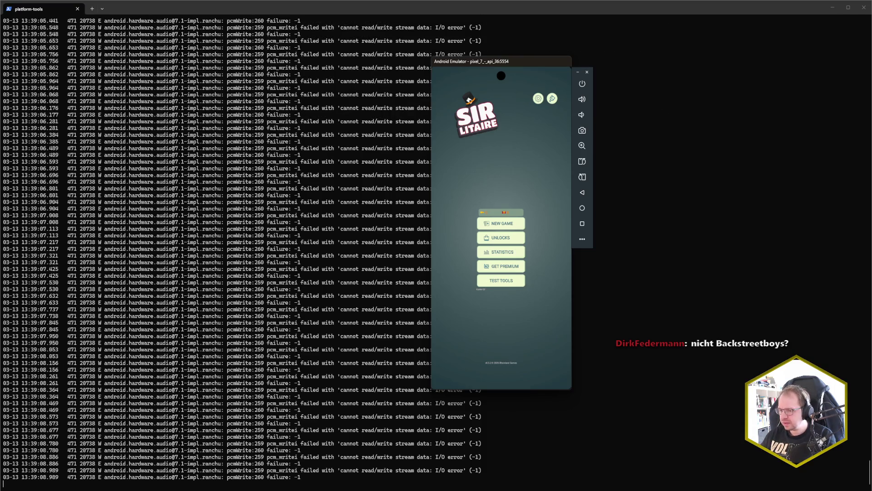
{"action": "left_click", "coordinate": [296, 345]}
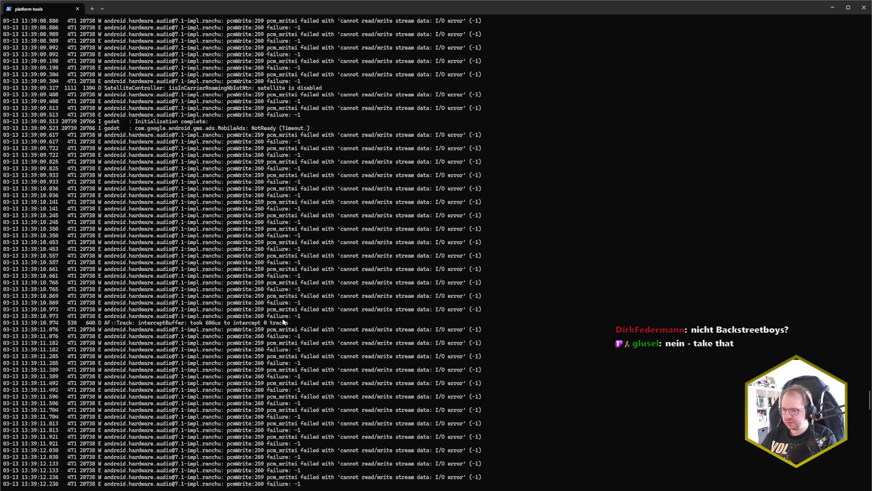
Scroll back through the logcat output to the game's startup entries around 13:38:59, including WebView 145.0.7632.80.
{"action": "scroll", "coordinate": [317, 378], "scroll_direction": "up", "scroll_amount": 20}
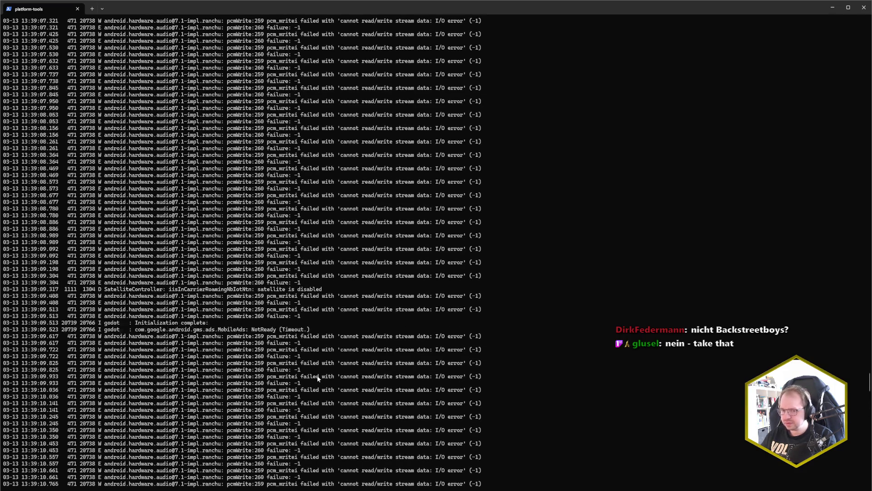
{"action": "scroll", "coordinate": [318, 378], "scroll_direction": "up", "scroll_amount": 9}
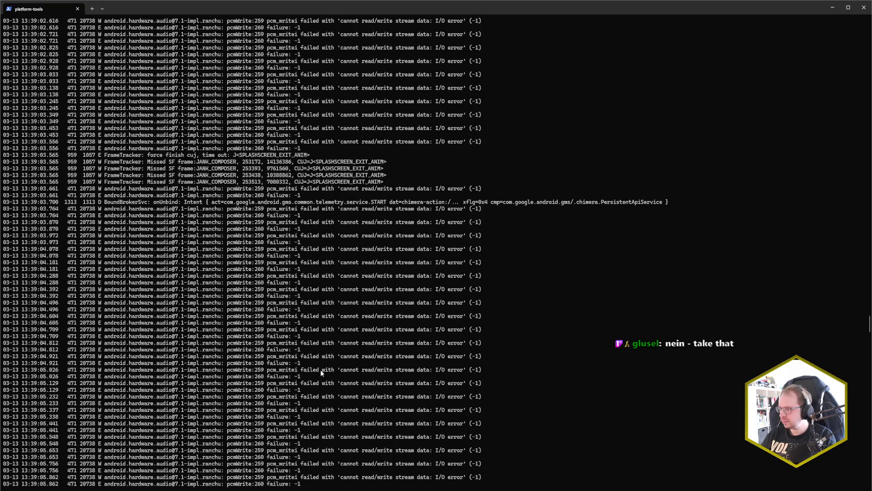
{"action": "scroll", "coordinate": [321, 370], "scroll_direction": "up", "scroll_amount": 20}
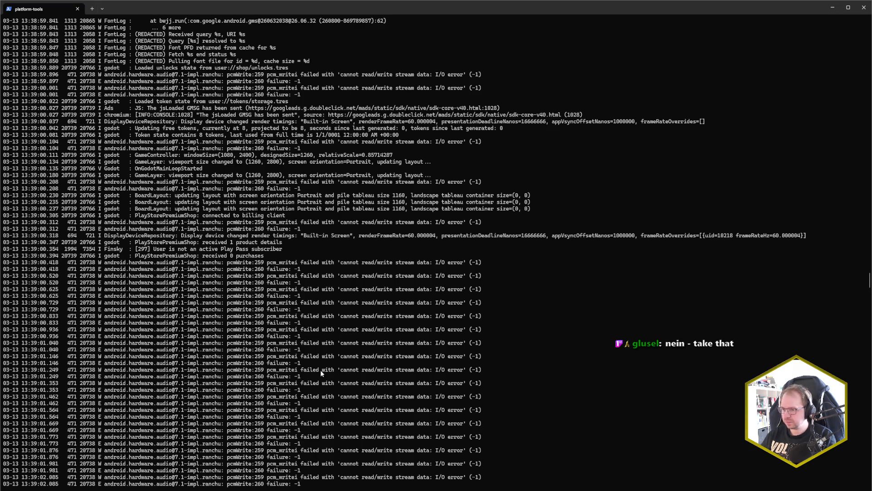
{"action": "scroll", "coordinate": [320, 370], "scroll_direction": "up", "scroll_amount": 2}
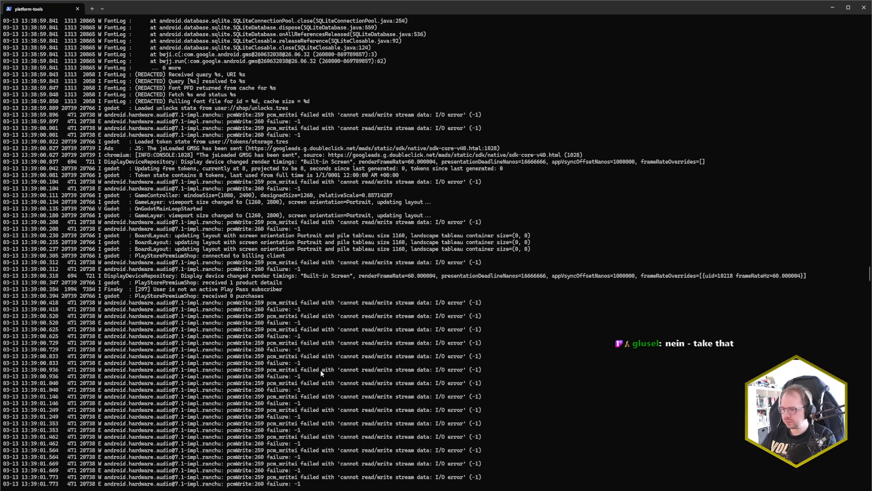
{"action": "scroll", "coordinate": [321, 370], "scroll_direction": "up", "scroll_amount": 1}
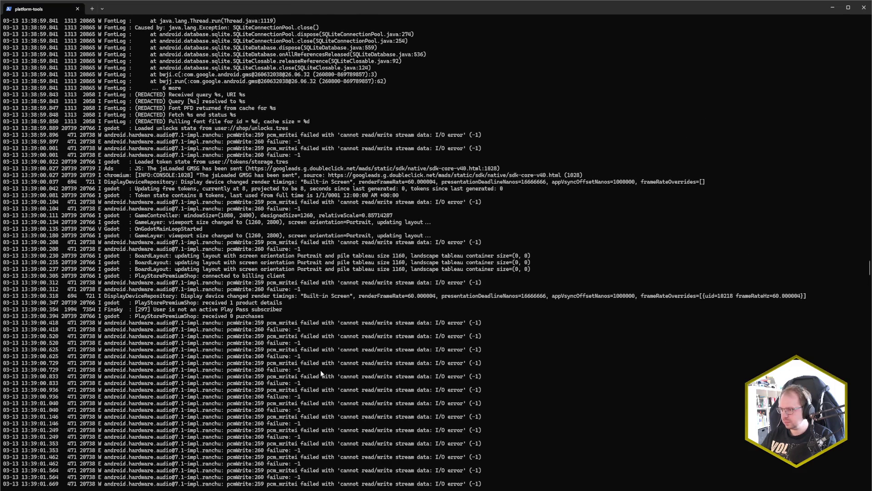
{"action": "scroll", "coordinate": [322, 374], "scroll_direction": "up", "scroll_amount": 14}
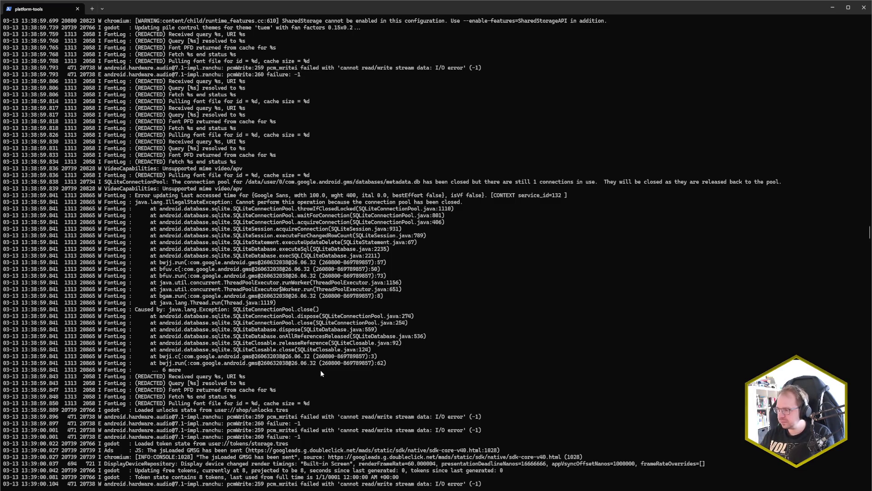
{"action": "scroll", "coordinate": [320, 370], "scroll_direction": "down", "scroll_amount": 20}
{"action": "scroll", "coordinate": [320, 357], "scroll_direction": "down", "scroll_amount": 20}
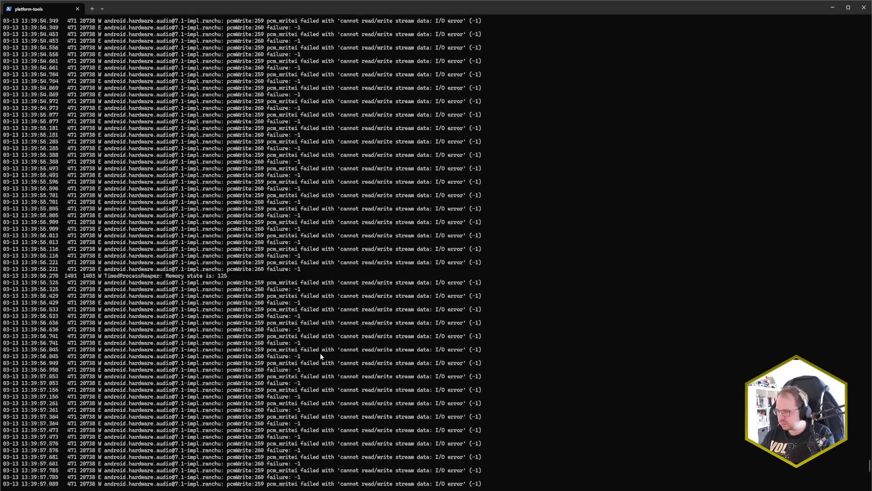
{"action": "scroll", "coordinate": [320, 356], "scroll_direction": "up", "scroll_amount": 4}
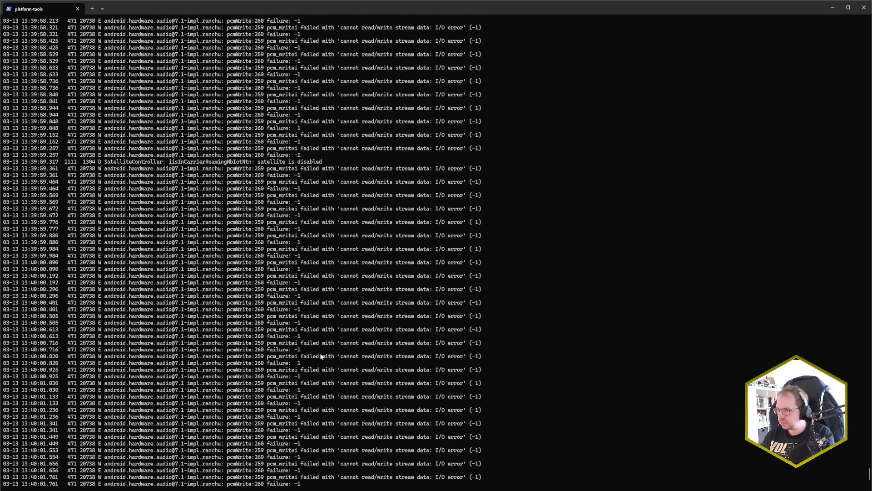
{"action": "scroll", "coordinate": [320, 356], "scroll_direction": "up", "scroll_amount": 20}
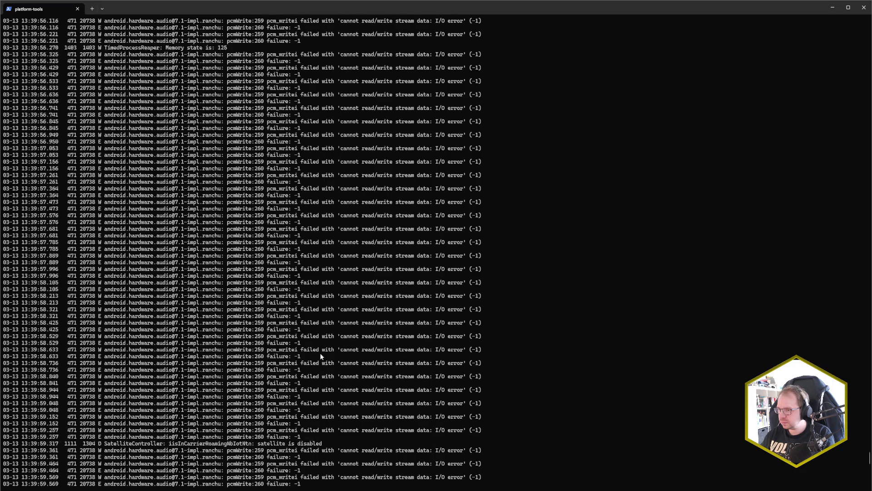
{"action": "scroll", "coordinate": [320, 356], "scroll_direction": "up", "scroll_amount": 20}
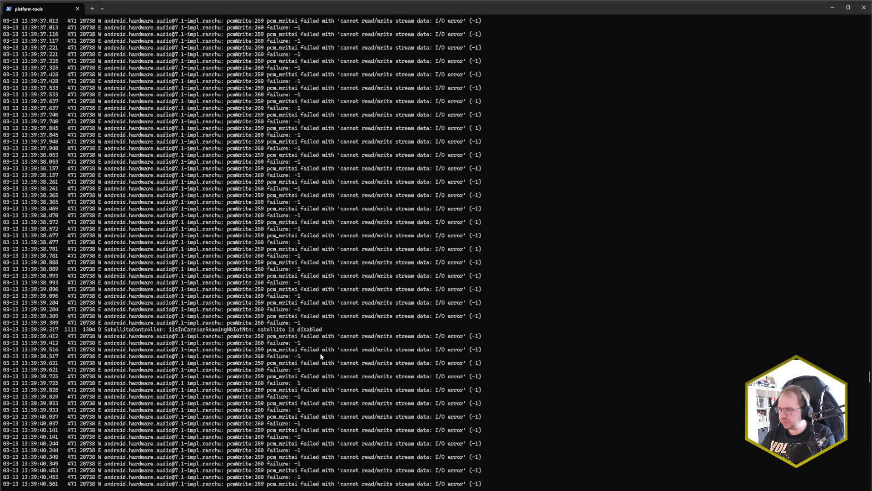
{"action": "scroll", "coordinate": [321, 356], "scroll_direction": "up", "scroll_amount": 20}
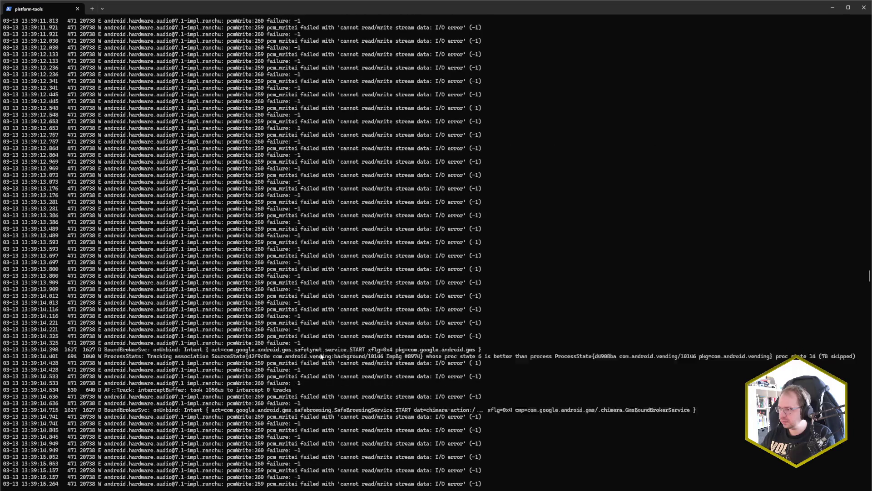
{"action": "scroll", "coordinate": [320, 357], "scroll_direction": "down", "scroll_amount": 20}
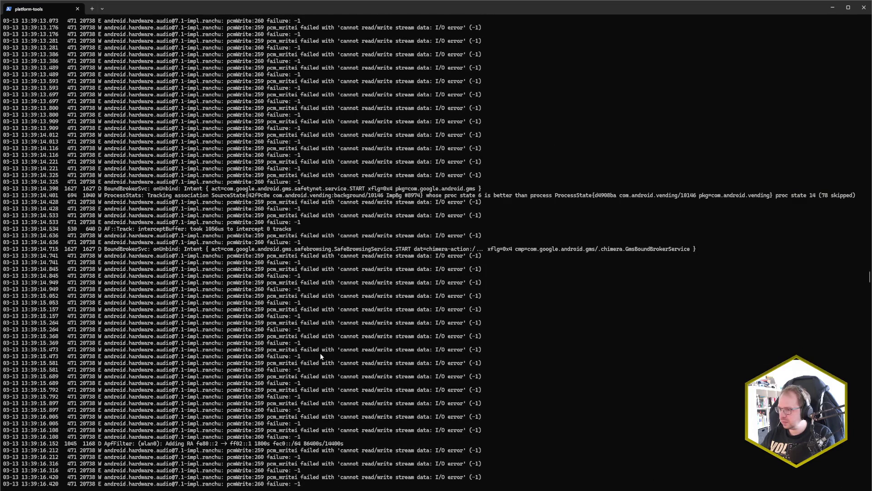
{"action": "scroll", "coordinate": [320, 354], "scroll_direction": "down", "scroll_amount": 20}
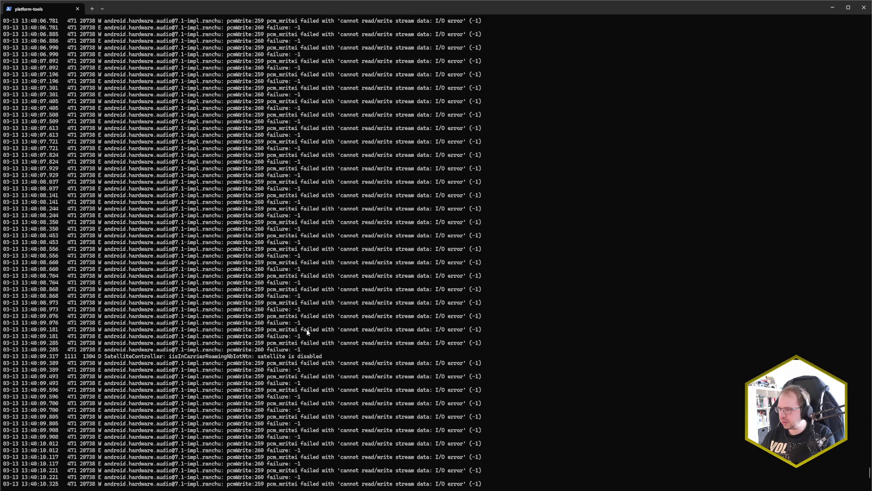
{"action": "scroll", "coordinate": [284, 313], "scroll_direction": "up", "scroll_amount": 20}
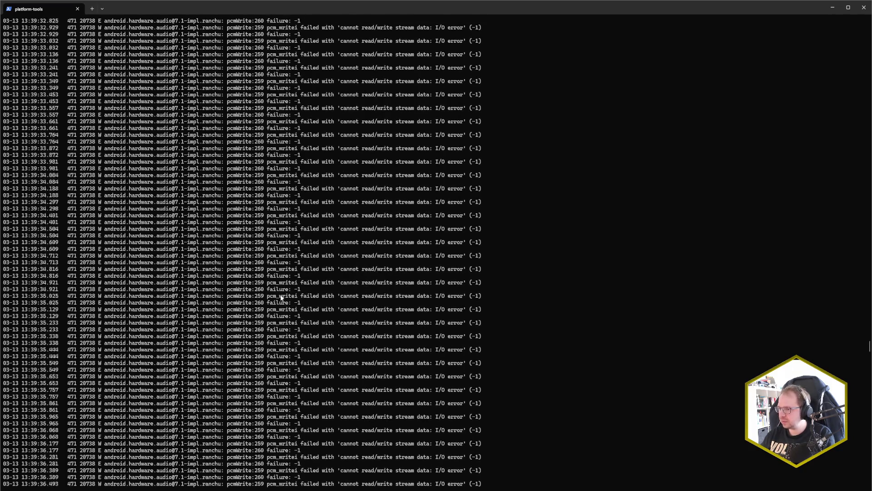
{"action": "scroll", "coordinate": [281, 298], "scroll_direction": "up", "scroll_amount": 20}
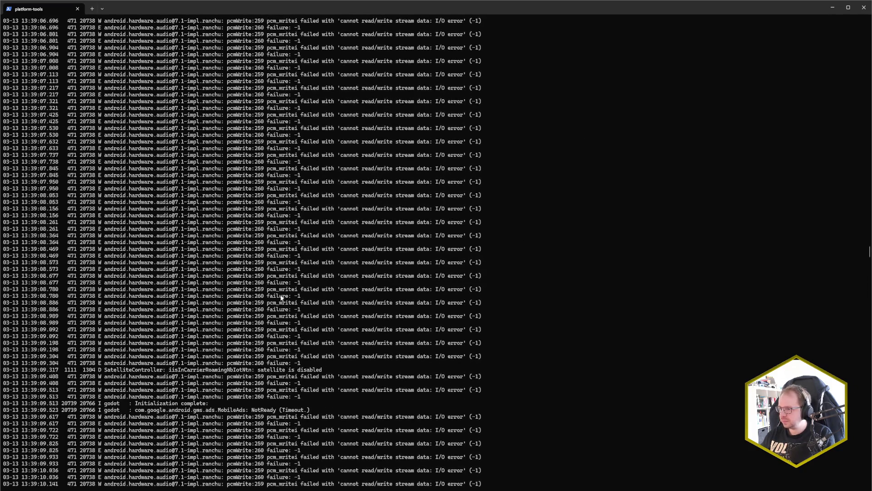
{"action": "scroll", "coordinate": [281, 298], "scroll_direction": "up", "scroll_amount": 18}
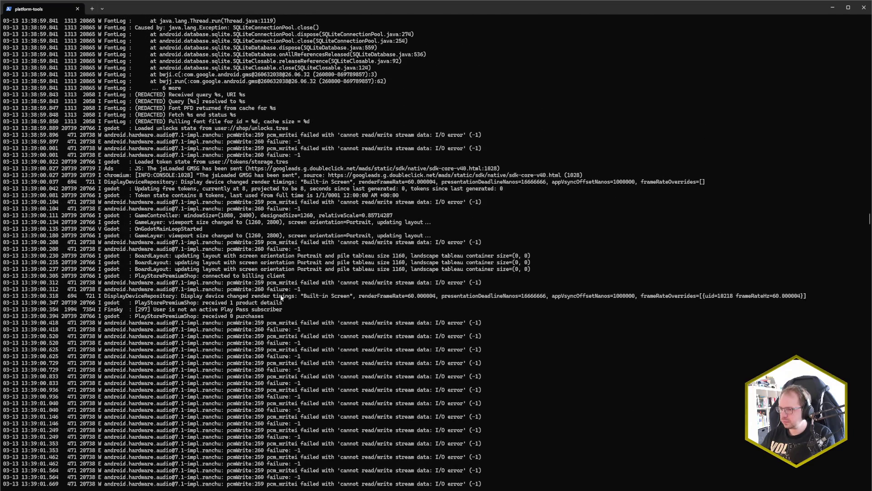
{"action": "scroll", "coordinate": [282, 297], "scroll_direction": "down", "scroll_amount": 19}
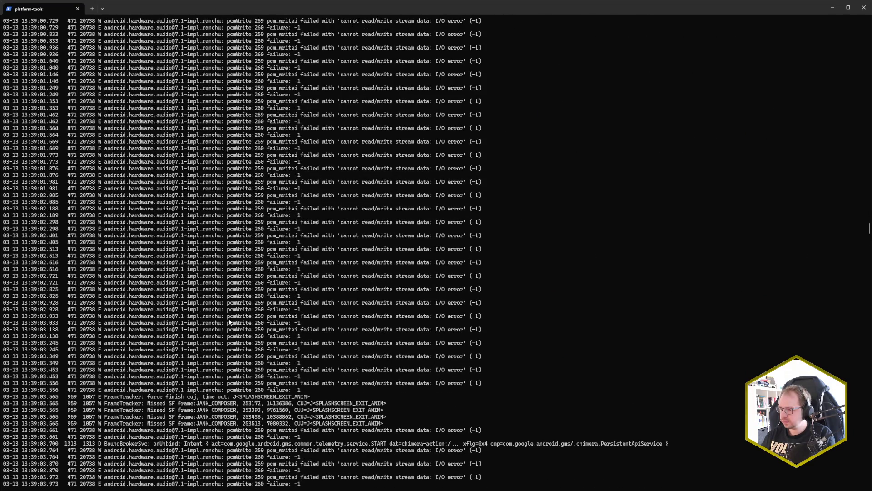
{"action": "scroll", "coordinate": [229, 321], "scroll_direction": "down", "scroll_amount": 4}
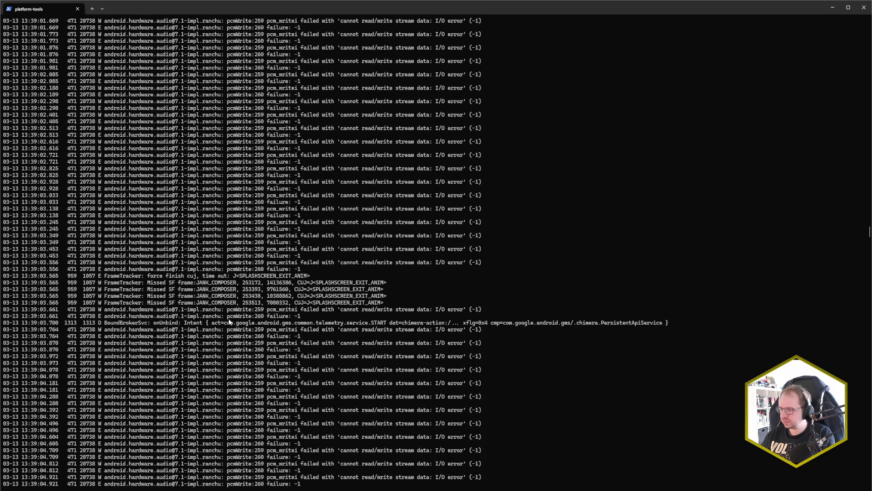
{"action": "scroll", "coordinate": [229, 322], "scroll_direction": "down", "scroll_amount": 1}
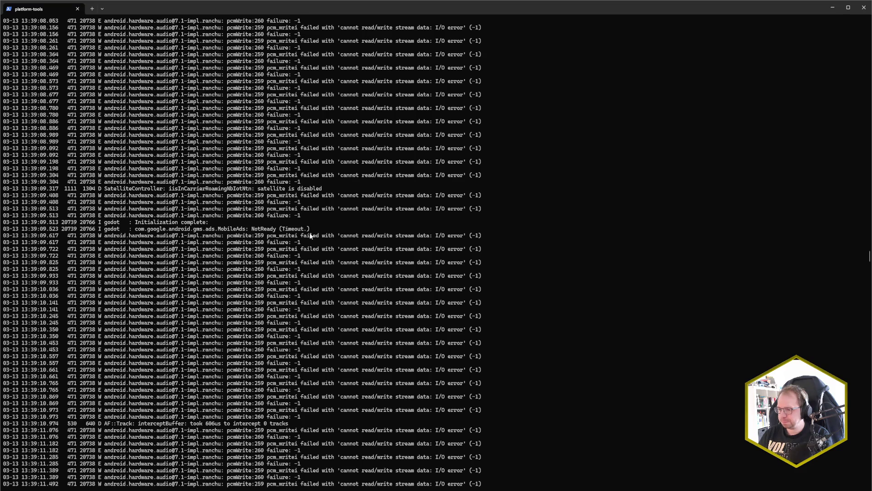
{"action": "scroll", "coordinate": [291, 248], "scroll_direction": "up", "scroll_amount": 10}
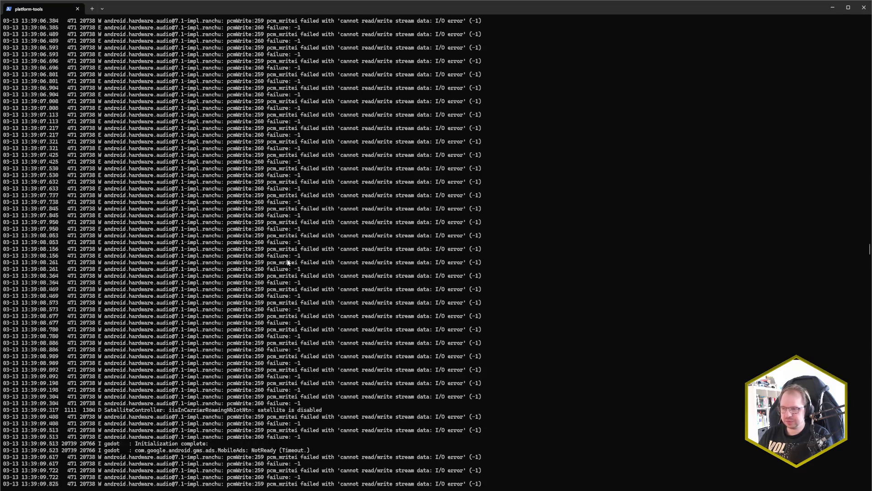
{"action": "scroll", "coordinate": [285, 265], "scroll_direction": "up", "scroll_amount": 20}
{"action": "scroll", "coordinate": [297, 327], "scroll_direction": "up", "scroll_amount": 4}
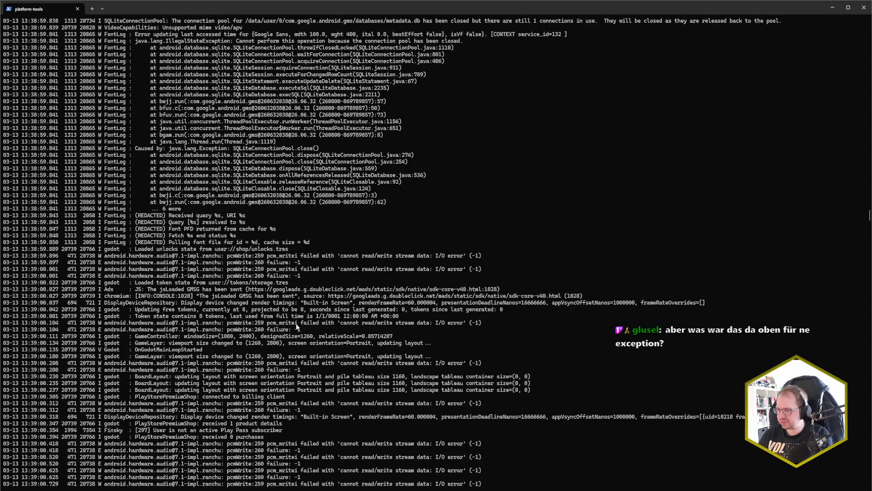
{"action": "scroll", "coordinate": [296, 325], "scroll_direction": "down", "scroll_amount": 1}
{"action": "scroll", "coordinate": [296, 323], "scroll_direction": "down", "scroll_amount": 20}
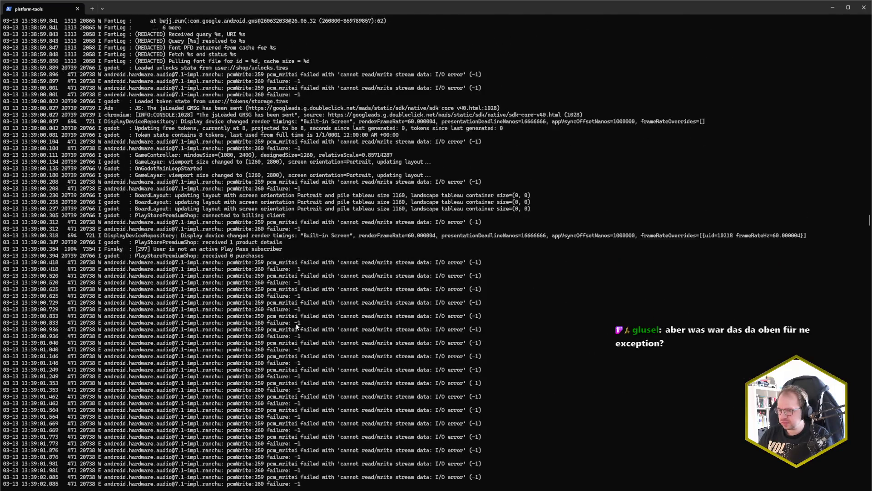
{"action": "scroll", "coordinate": [296, 323], "scroll_direction": "down", "scroll_amount": 1}
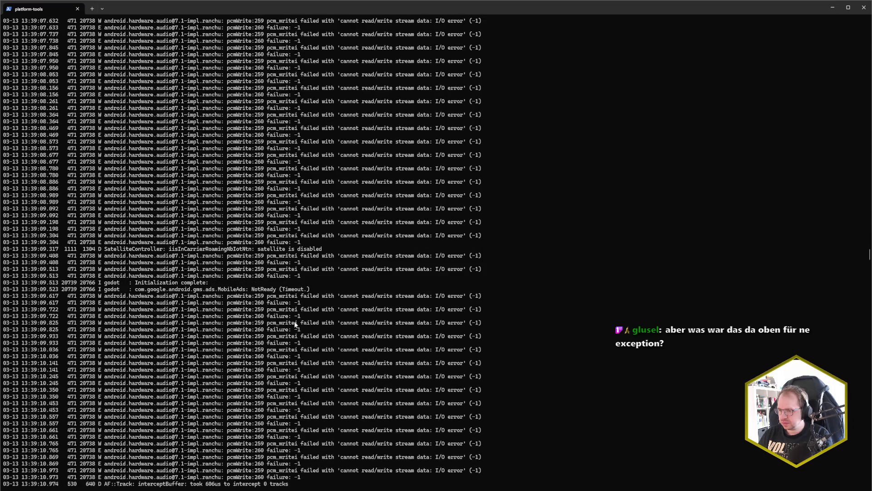
{"action": "scroll", "coordinate": [48, 293], "scroll_direction": "up", "scroll_amount": 20}
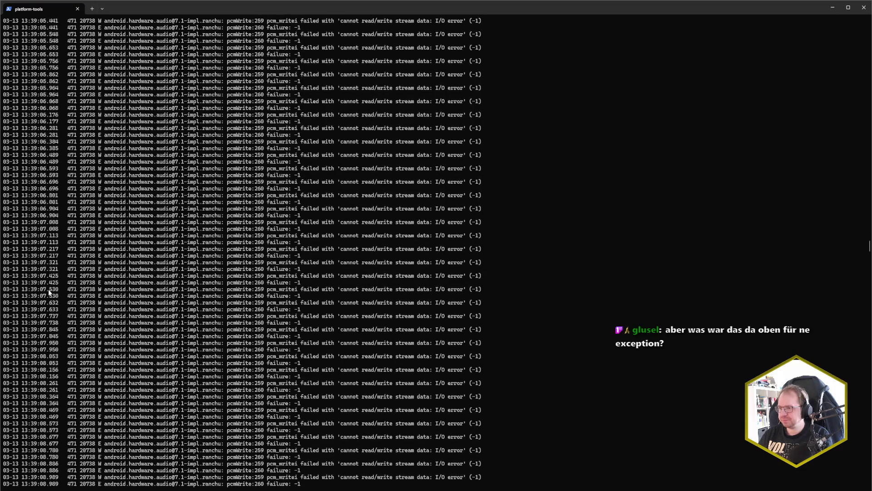
{"action": "scroll", "coordinate": [51, 293], "scroll_direction": "up", "scroll_amount": 11}
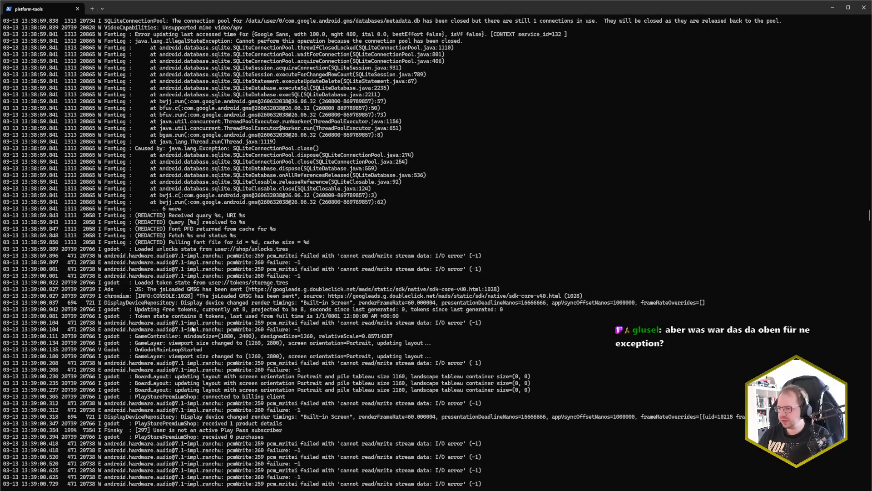
{"action": "scroll", "coordinate": [192, 328], "scroll_direction": "up", "scroll_amount": 11}
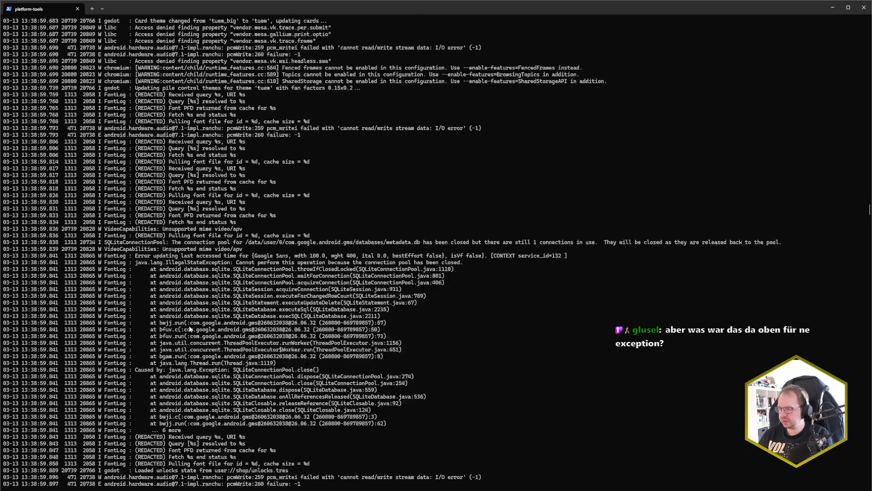
{"action": "scroll", "coordinate": [190, 328], "scroll_direction": "up", "scroll_amount": 4}
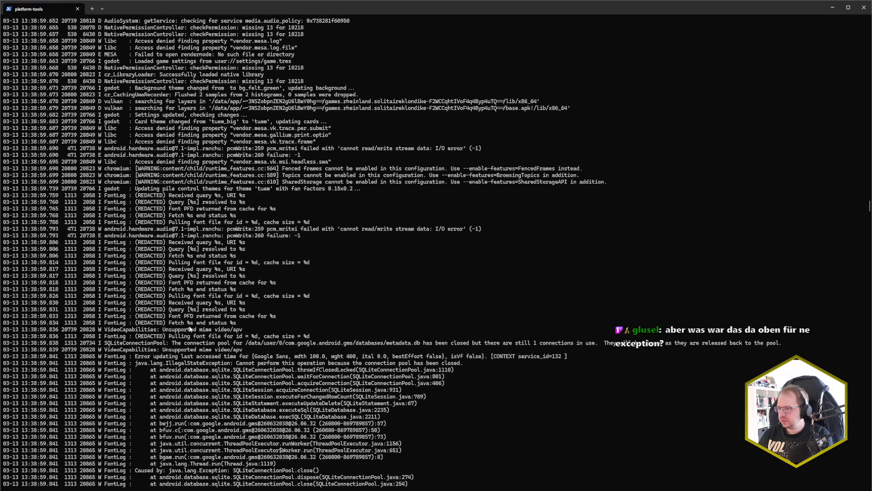
{"action": "scroll", "coordinate": [190, 328], "scroll_direction": "up", "scroll_amount": 8}
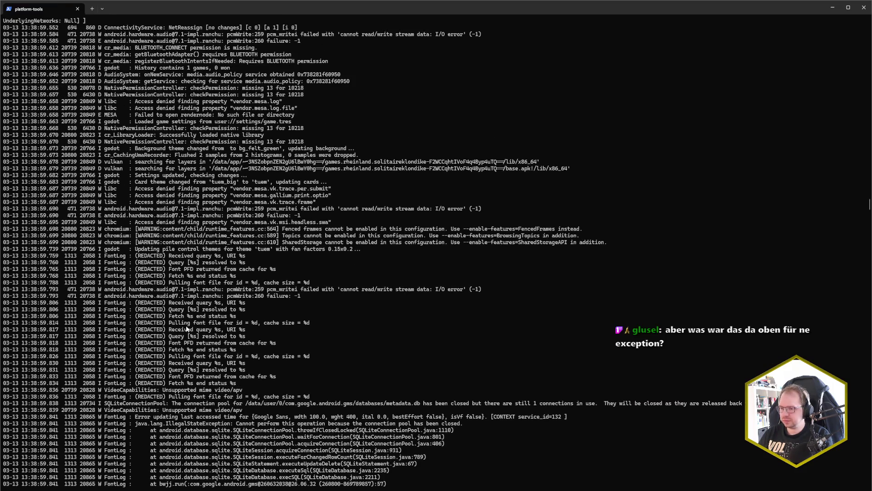
{"action": "scroll", "coordinate": [187, 328], "scroll_direction": "up", "scroll_amount": 5}
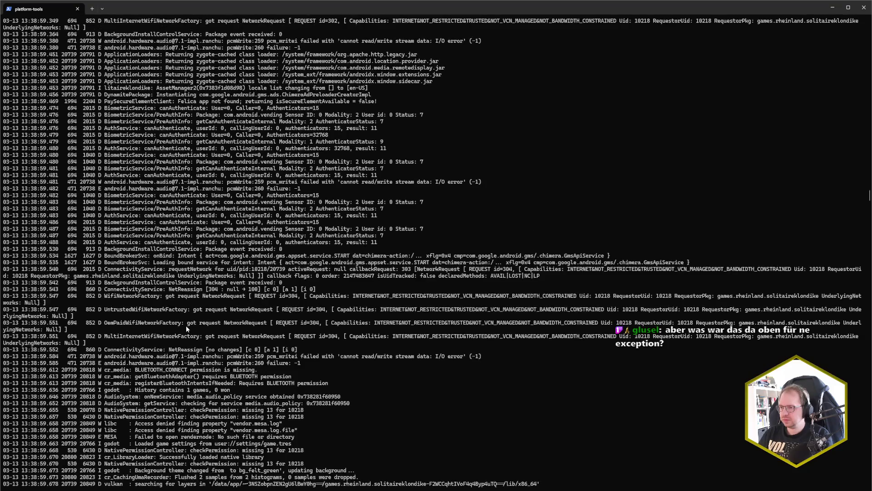
{"action": "scroll", "coordinate": [188, 324], "scroll_direction": "down", "scroll_amount": 20}
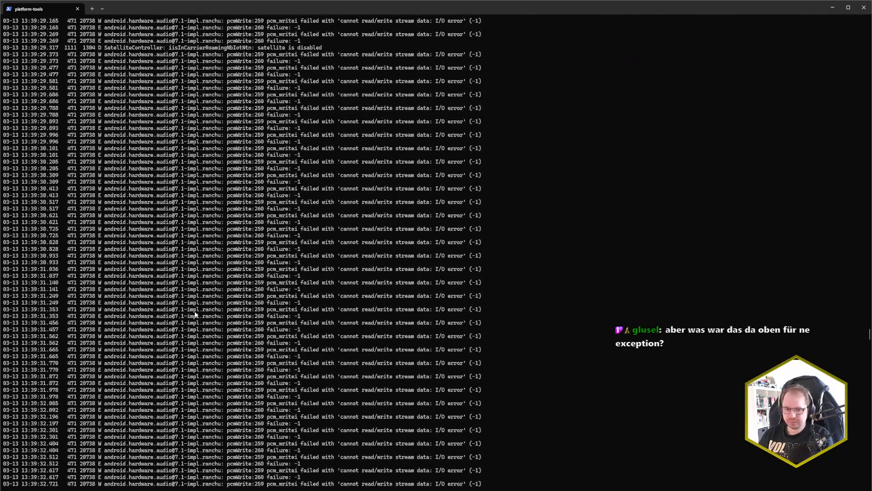
{"action": "scroll", "coordinate": [195, 314], "scroll_direction": "up", "scroll_amount": 20}
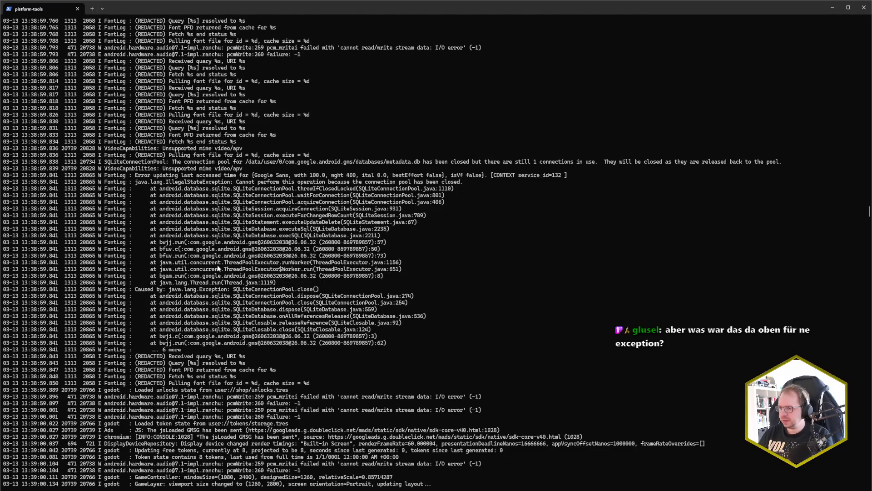
{"action": "scroll", "coordinate": [219, 269], "scroll_direction": "up", "scroll_amount": 1}
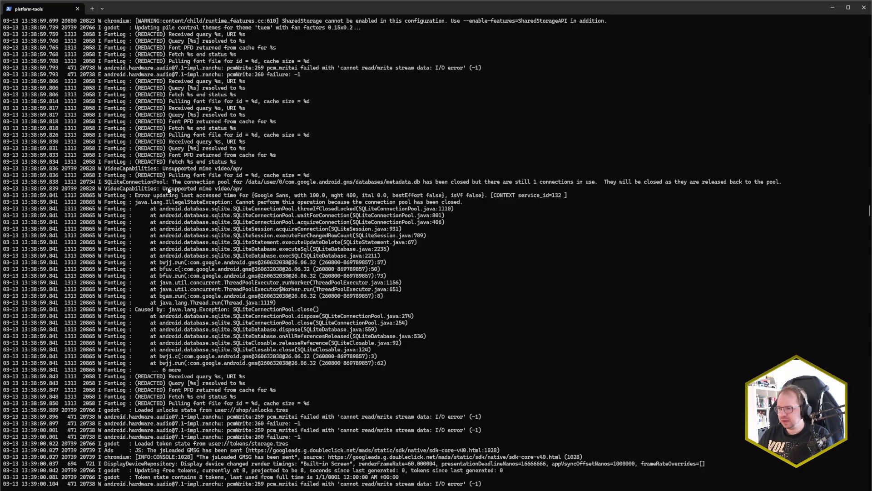
{"action": "scroll", "coordinate": [127, 261], "scroll_direction": "up", "scroll_amount": 6}
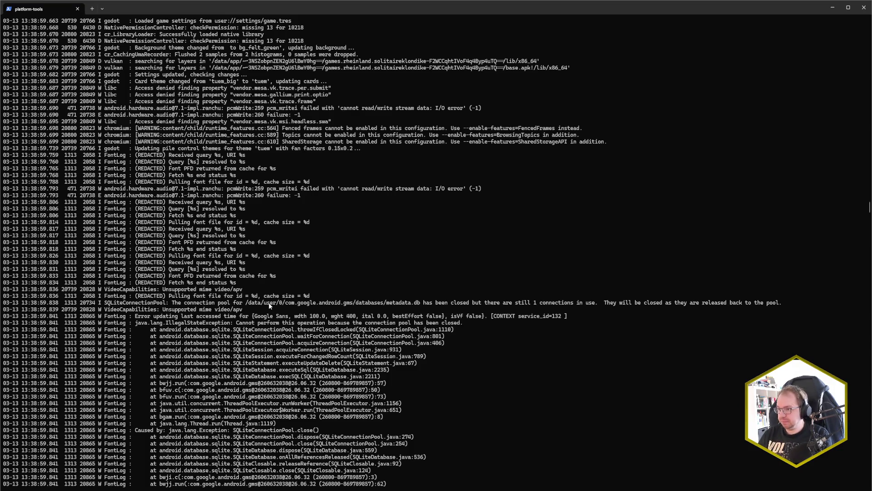
{"action": "scroll", "coordinate": [268, 301], "scroll_direction": "down", "scroll_amount": 4}
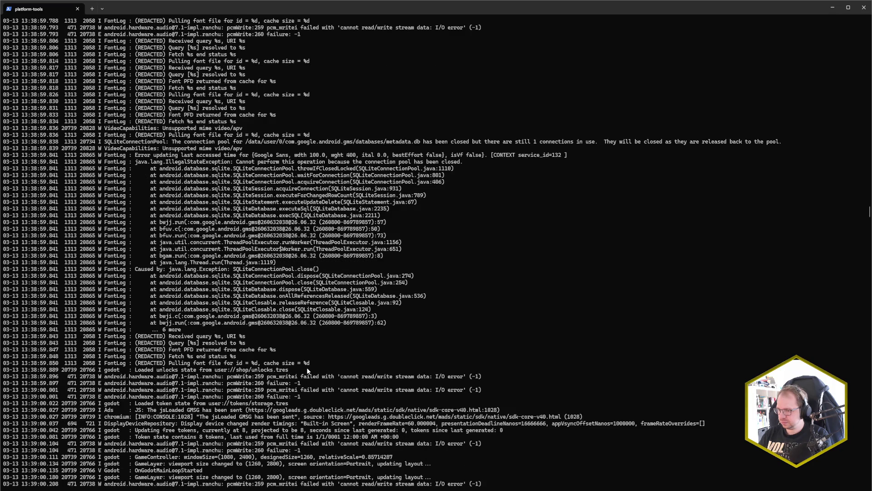
{"action": "scroll", "coordinate": [307, 371], "scroll_direction": "up", "scroll_amount": 18}
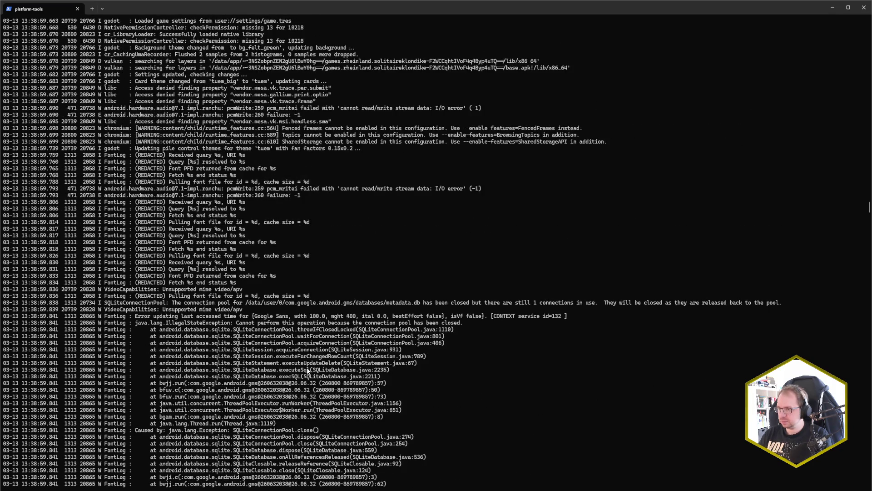
{"action": "scroll", "coordinate": [307, 370], "scroll_direction": "up", "scroll_amount": 8}
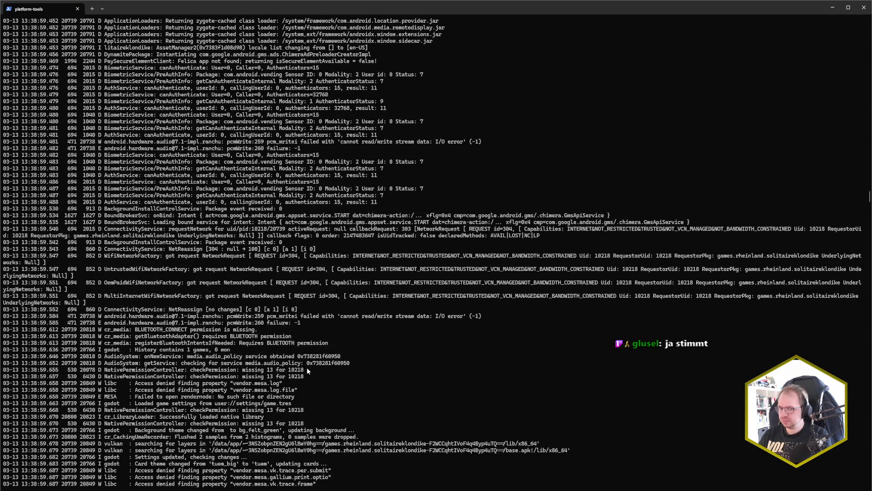
{"action": "scroll", "coordinate": [307, 367], "scroll_direction": "up", "scroll_amount": 10}
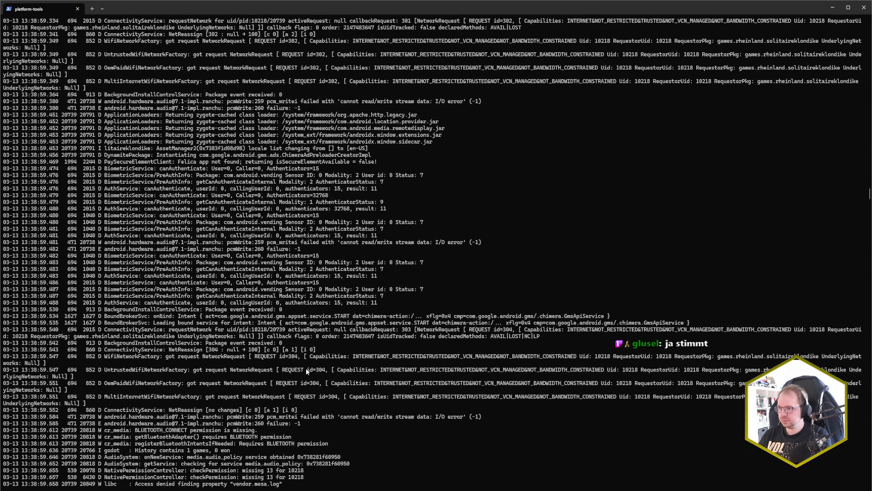
{"action": "scroll", "coordinate": [307, 368], "scroll_direction": "up", "scroll_amount": 8}
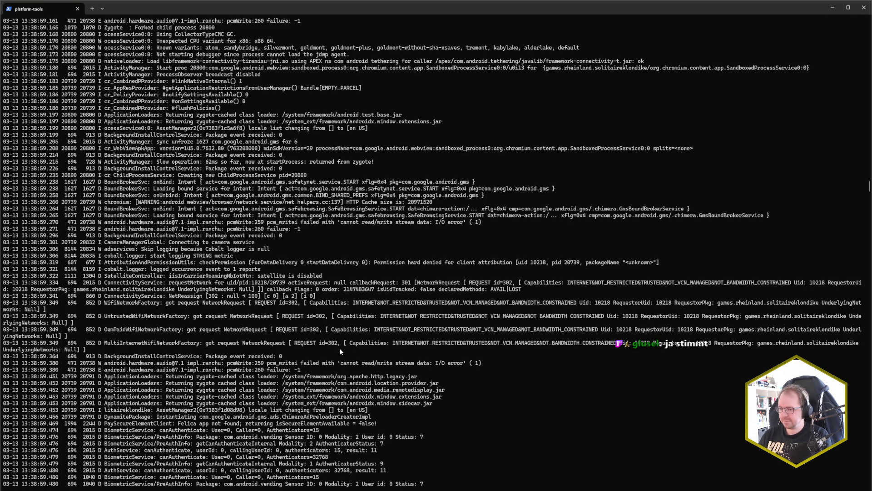
{"action": "scroll", "coordinate": [339, 348], "scroll_direction": "up", "scroll_amount": 16}
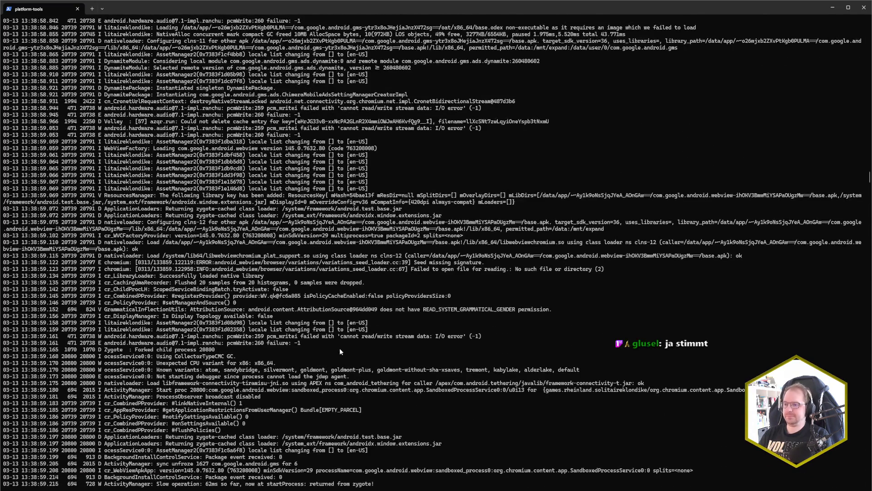
{"action": "scroll", "coordinate": [340, 348], "scroll_direction": "down", "scroll_amount": 12}
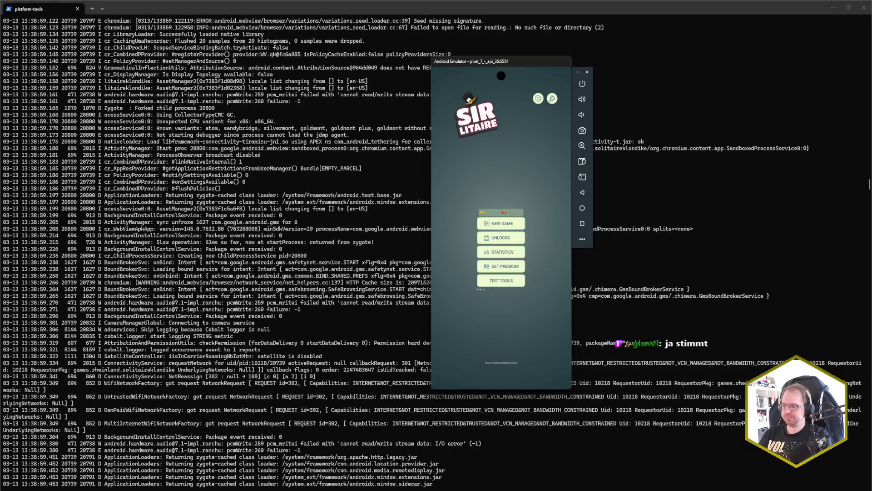
Visit the game's Get Premium screen and return, then stop logcat with Ctrl+C and switch to Godot.
{"action": "left_click", "coordinate": [503, 268]}
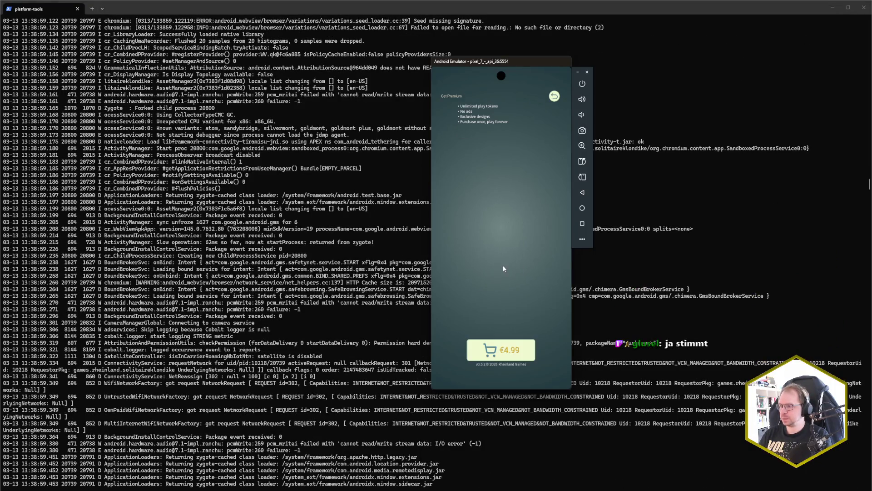
{"action": "left_click", "coordinate": [553, 99]}
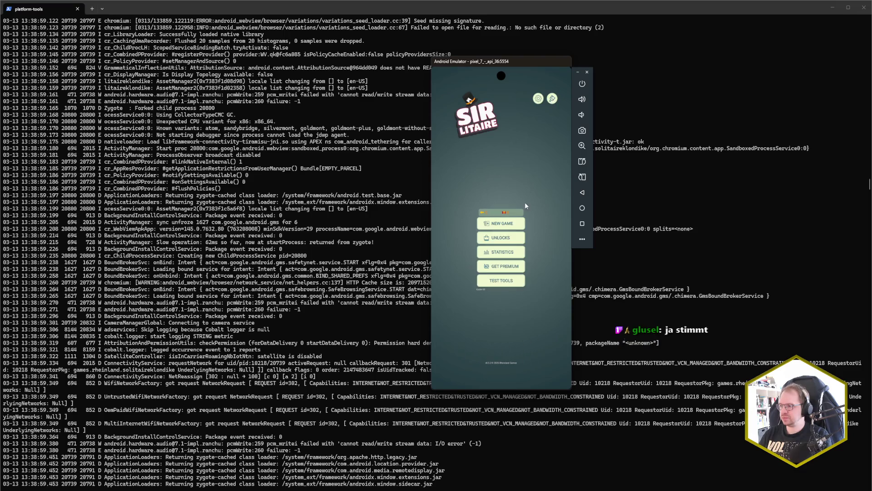
{"action": "scroll", "coordinate": [305, 286], "scroll_direction": "down", "scroll_amount": 19}
{"action": "scroll", "coordinate": [306, 286], "scroll_direction": "down", "scroll_amount": 20}
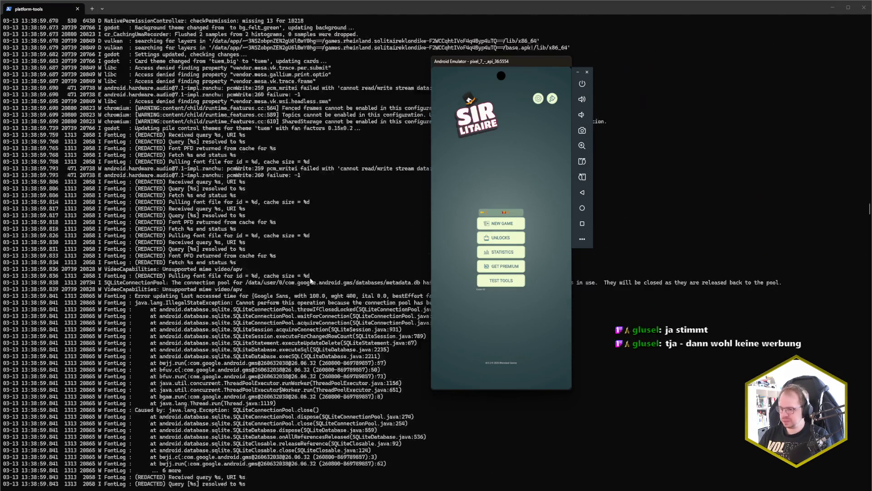
{"action": "scroll", "coordinate": [313, 277], "scroll_direction": "down", "scroll_amount": 20}
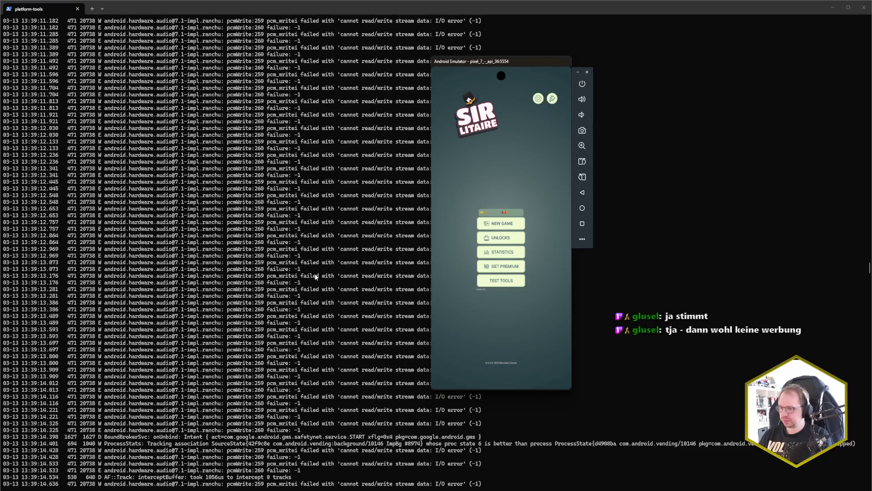
{"action": "scroll", "coordinate": [312, 266], "scroll_direction": "down", "scroll_amount": 20}
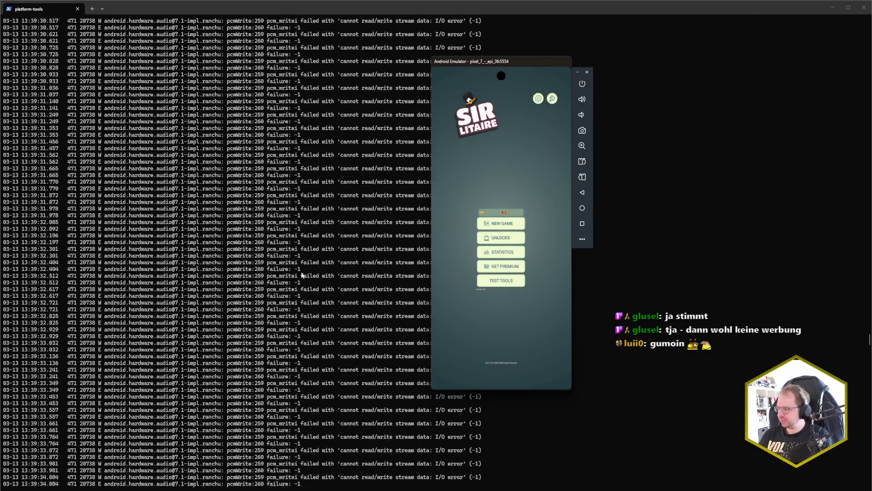
{"action": "key", "text": "ctrl+c"}
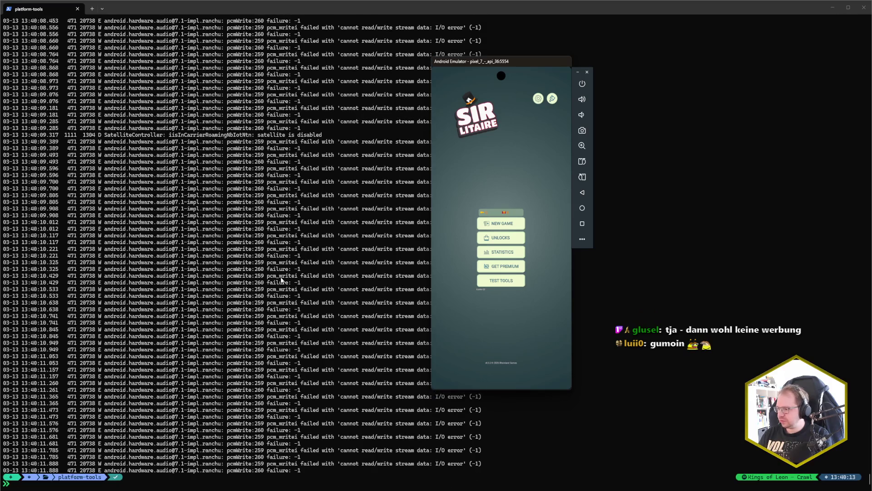
{"action": "key", "text": "alt+Tab"}
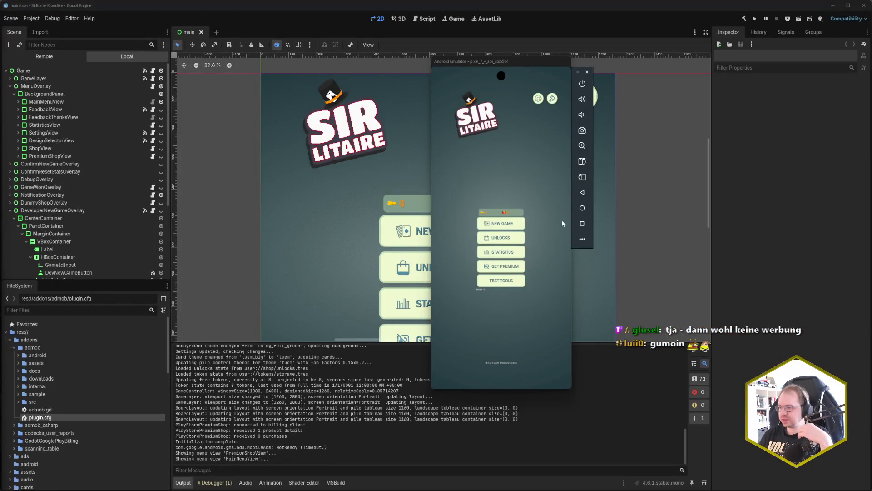
Minimize the Android Emulator and bring Rider's AI chat with the AdMob logcat filter commands forward.
{"action": "left_click", "coordinate": [578, 72]}
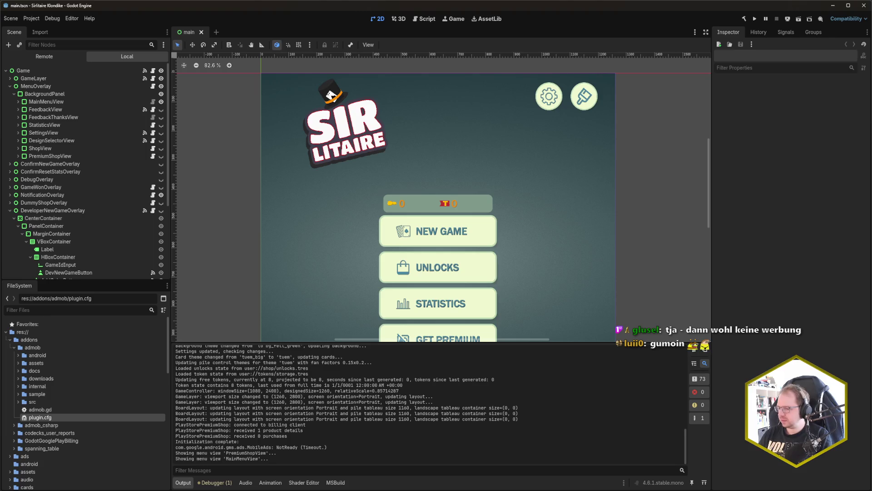
{"action": "mouse_move", "coordinate": [90, 490]}
{"action": "mouse_move", "coordinate": [10, 490]}
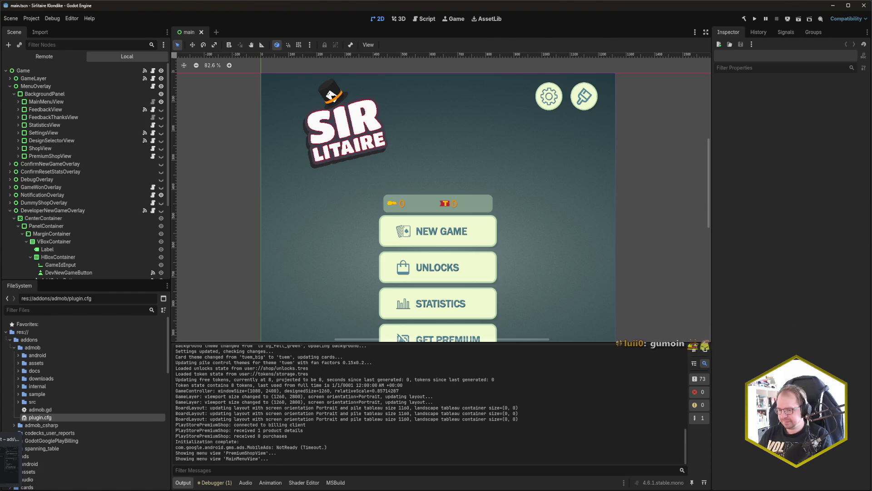
{"action": "key", "text": "alt+Tab"}
{"action": "scroll", "coordinate": [779, 203], "scroll_direction": "down", "scroll_amount": 3}
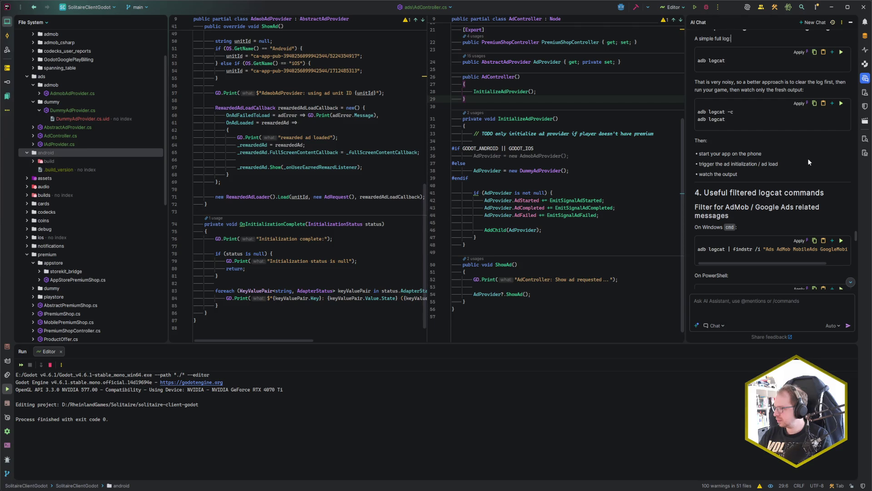
{"action": "scroll", "coordinate": [809, 161], "scroll_direction": "down", "scroll_amount": 3}
{"action": "scroll", "coordinate": [783, 232], "scroll_direction": "down", "scroll_amount": 5}
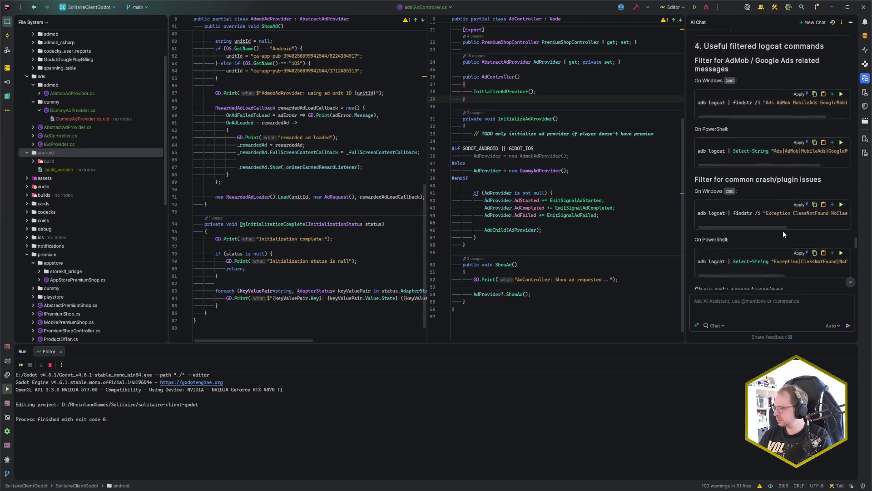
{"action": "scroll", "coordinate": [784, 232], "scroll_direction": "down", "scroll_amount": 3}
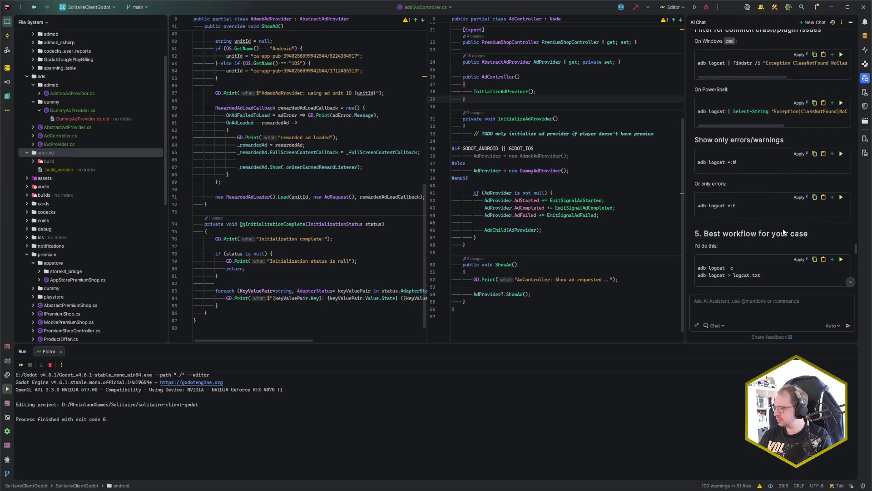
{"action": "scroll", "coordinate": [775, 233], "scroll_direction": "down", "scroll_amount": 3}
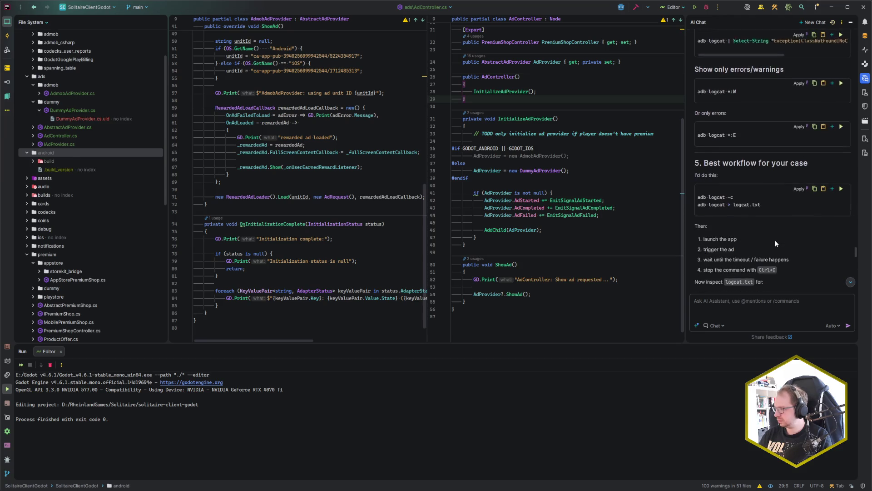
{"action": "scroll", "coordinate": [763, 225], "scroll_direction": "down", "scroll_amount": 3}
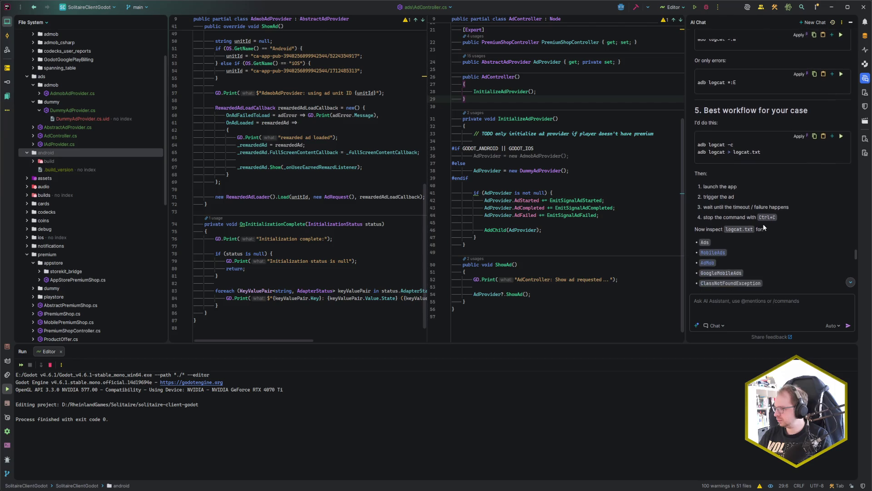
{"action": "scroll", "coordinate": [762, 224], "scroll_direction": "down", "scroll_amount": 2}
{"action": "scroll", "coordinate": [787, 215], "scroll_direction": "down", "scroll_amount": 1}
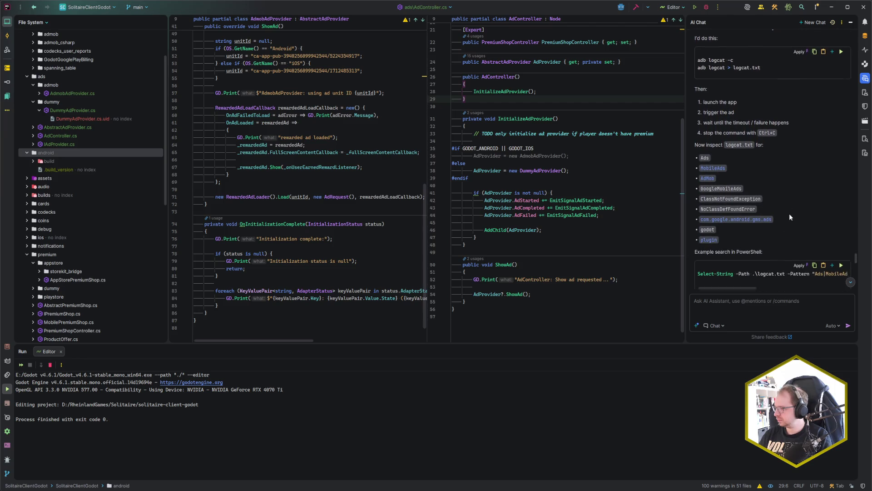
{"action": "scroll", "coordinate": [789, 213], "scroll_direction": "down", "scroll_amount": 3}
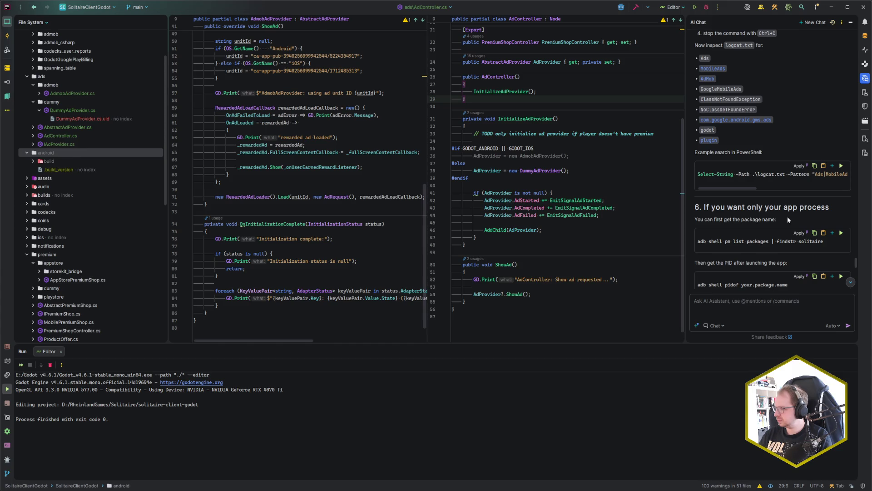
{"action": "scroll", "coordinate": [787, 218], "scroll_direction": "down", "scroll_amount": 5}
{"action": "scroll", "coordinate": [788, 220], "scroll_direction": "down", "scroll_amount": 3}
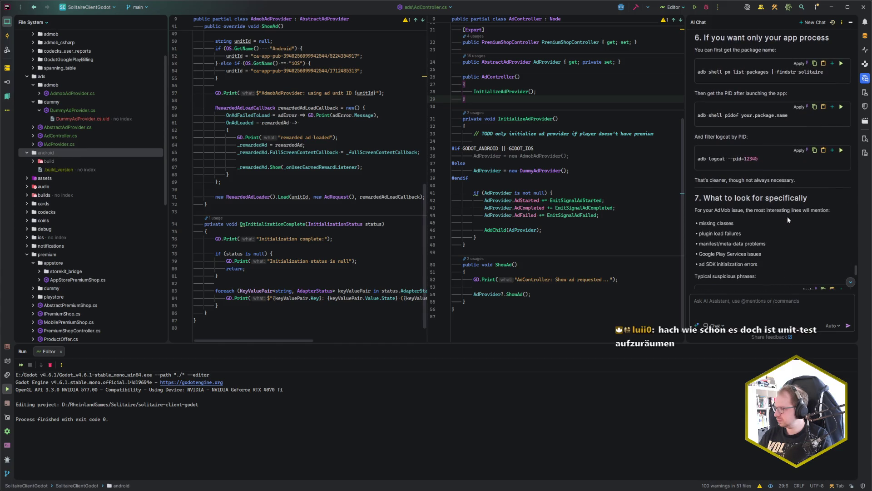
{"action": "scroll", "coordinate": [788, 220], "scroll_direction": "down", "scroll_amount": 5}
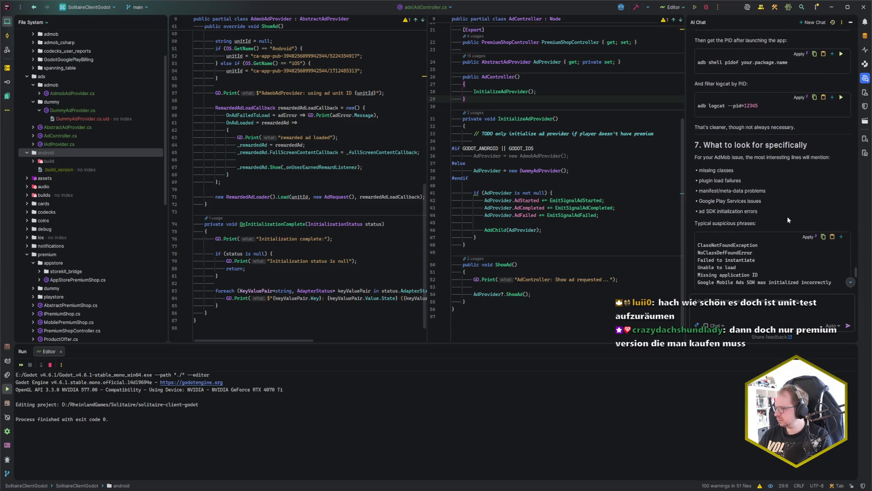
{"action": "scroll", "coordinate": [787, 219], "scroll_direction": "down", "scroll_amount": 5}
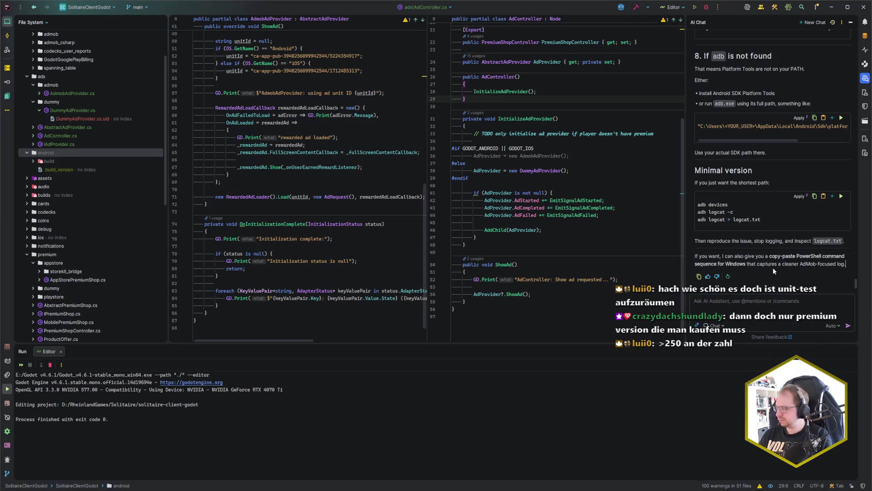
{"action": "scroll", "coordinate": [773, 268], "scroll_direction": "up", "scroll_amount": 10}
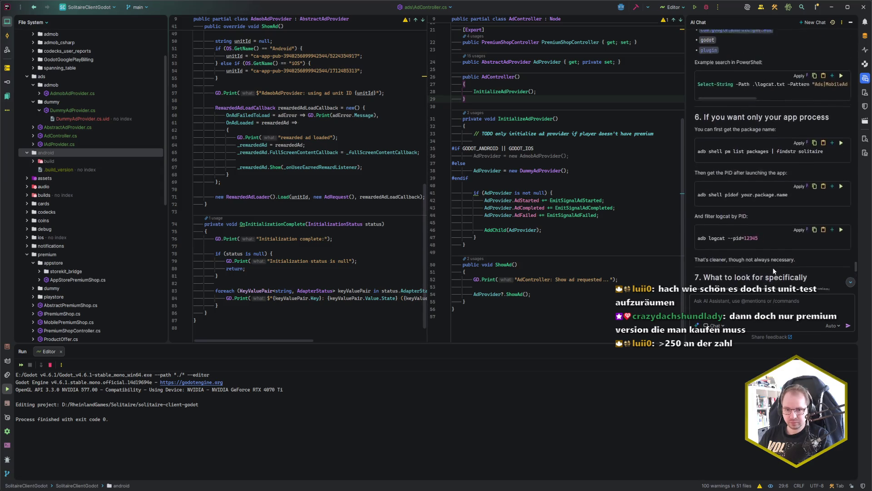
{"action": "scroll", "coordinate": [773, 267], "scroll_direction": "up", "scroll_amount": 10}
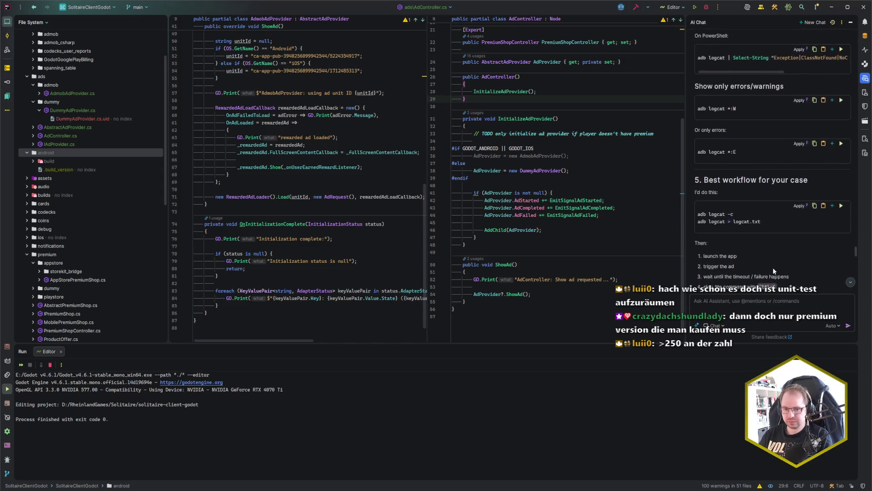
{"action": "scroll", "coordinate": [773, 271], "scroll_direction": "up", "scroll_amount": 10}
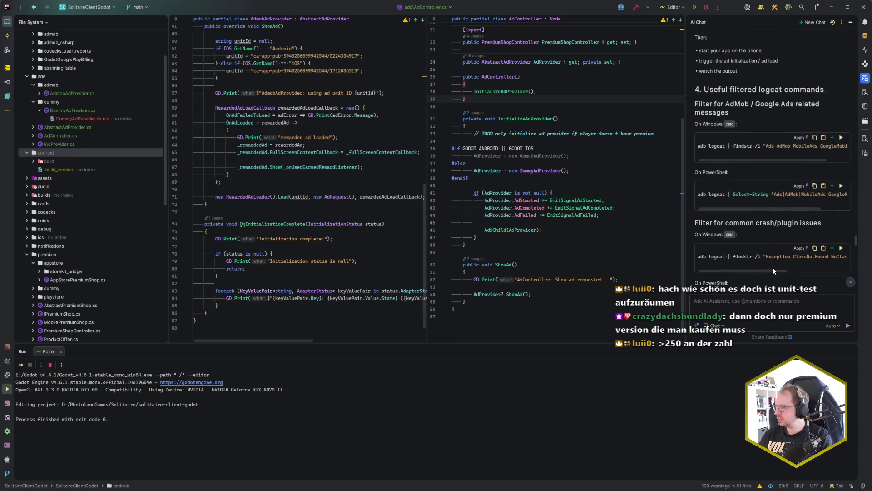
{"action": "scroll", "coordinate": [774, 271], "scroll_direction": "up", "scroll_amount": 5}
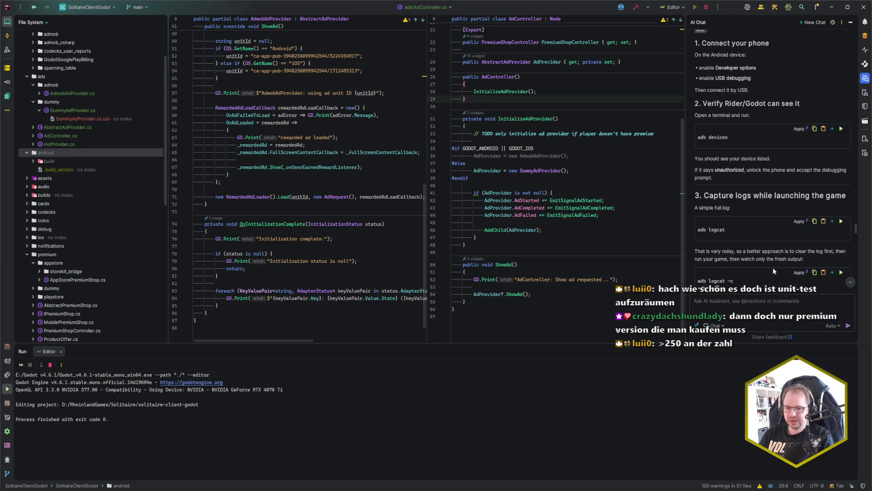
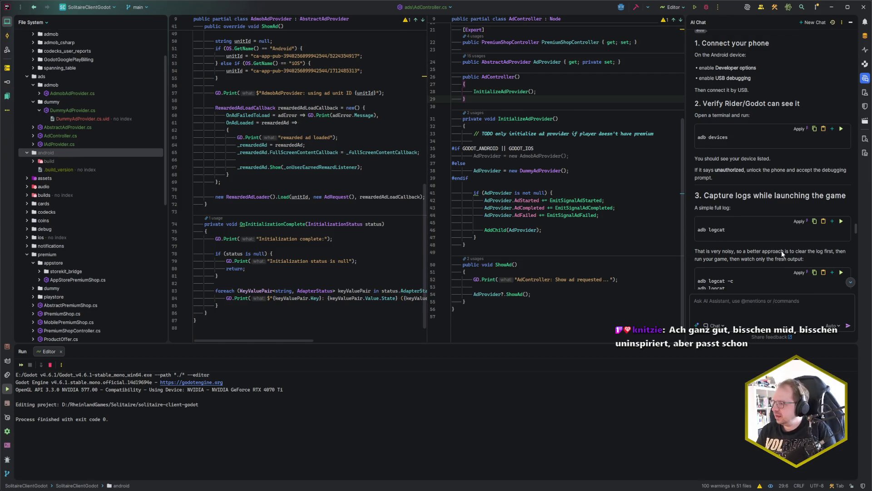
Follow the footnote beside 'Check the Poing Studios 4.6 issue' to open GitHub issue #270 in the browser.
{"action": "scroll", "coordinate": [715, 241], "scroll_direction": "up", "scroll_amount": 5}
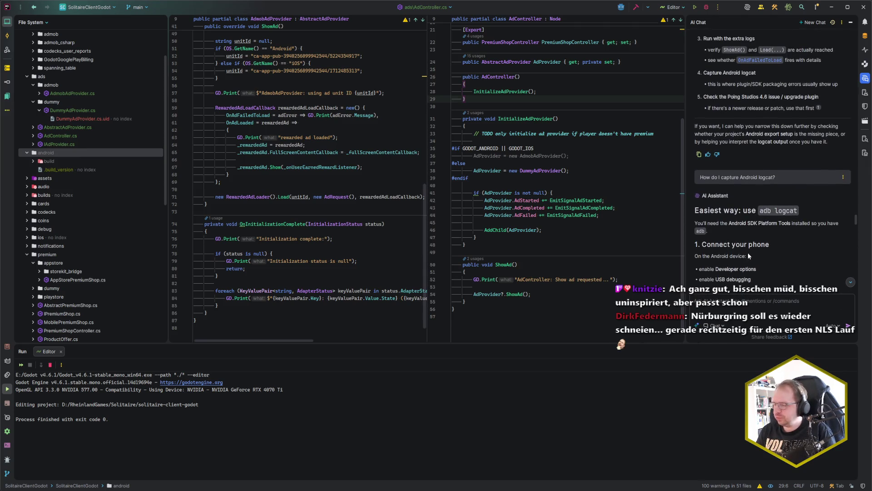
{"action": "scroll", "coordinate": [748, 254], "scroll_direction": "up", "scroll_amount": 15}
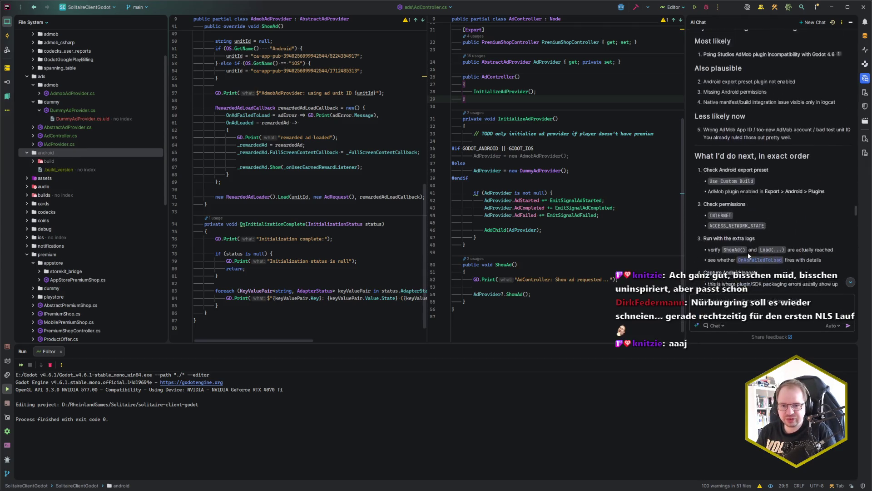
{"action": "scroll", "coordinate": [748, 252], "scroll_direction": "up", "scroll_amount": 10}
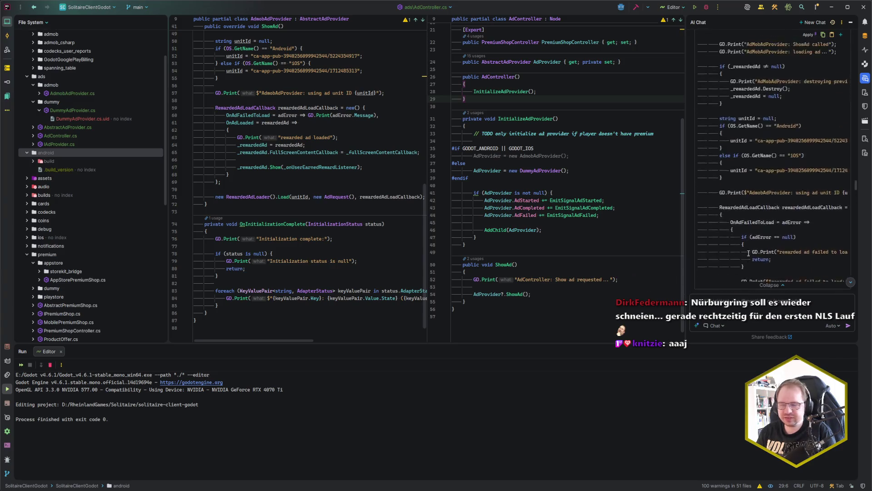
{"action": "scroll", "coordinate": [748, 253], "scroll_direction": "up", "scroll_amount": 2}
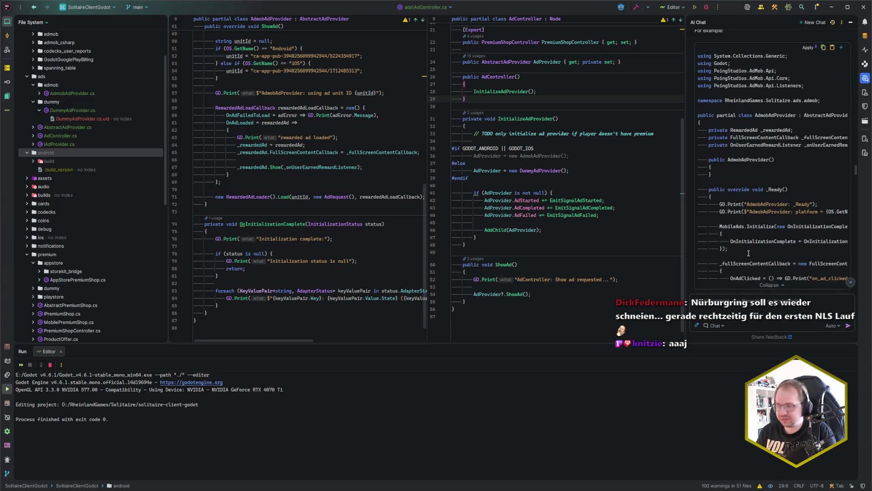
{"action": "scroll", "coordinate": [748, 253], "scroll_direction": "down", "scroll_amount": 15}
{"action": "scroll", "coordinate": [743, 254], "scroll_direction": "up", "scroll_amount": 10}
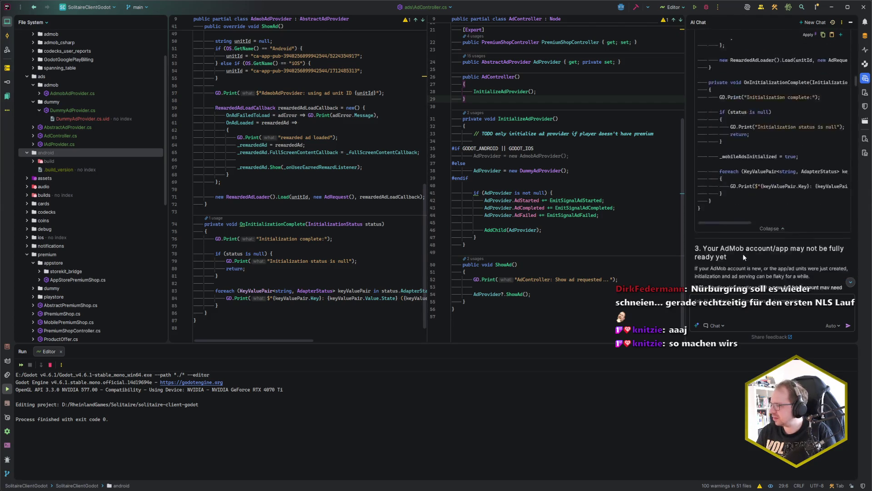
{"action": "scroll", "coordinate": [743, 254], "scroll_direction": "down", "scroll_amount": 10}
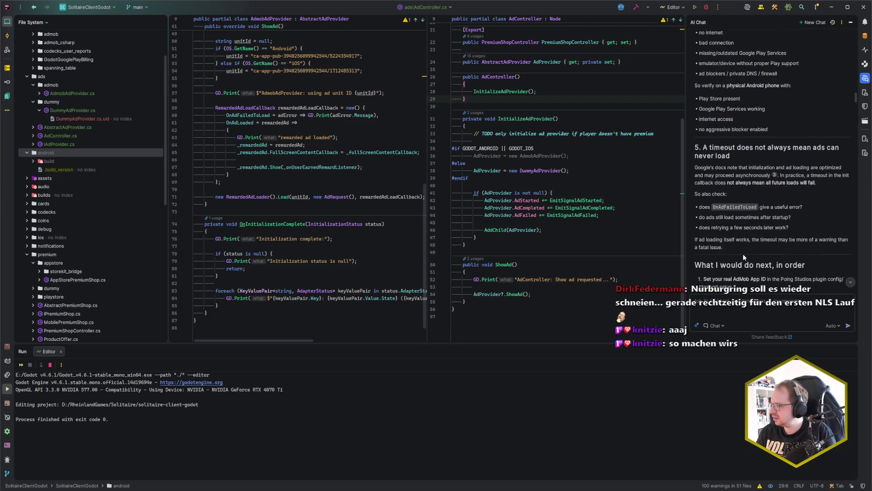
{"action": "scroll", "coordinate": [743, 254], "scroll_direction": "down", "scroll_amount": 5}
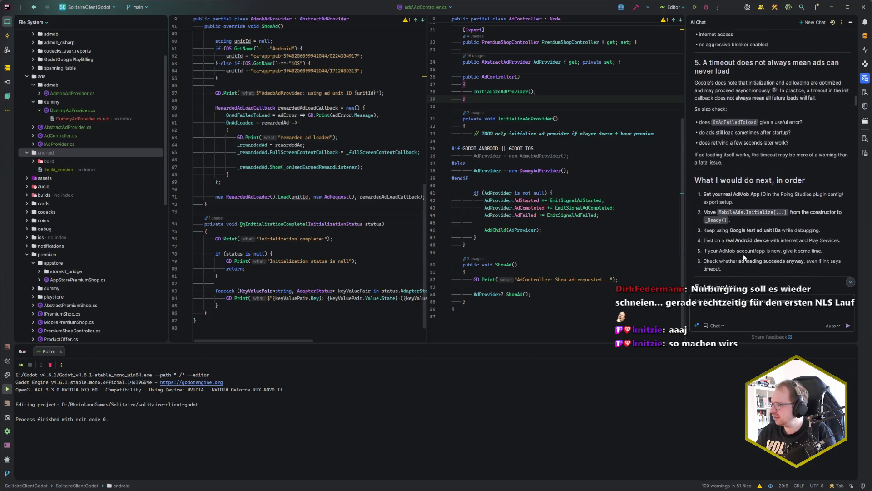
{"action": "scroll", "coordinate": [743, 254], "scroll_direction": "down", "scroll_amount": 1}
{"action": "scroll", "coordinate": [743, 254], "scroll_direction": "down", "scroll_amount": 11}
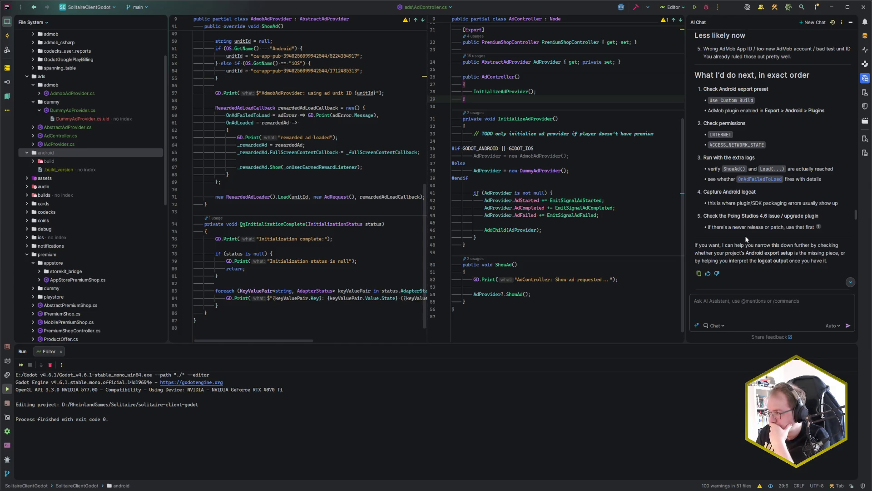
{"action": "left_click", "coordinate": [818, 228]}
{"action": "left_click", "coordinate": [500, 267]}
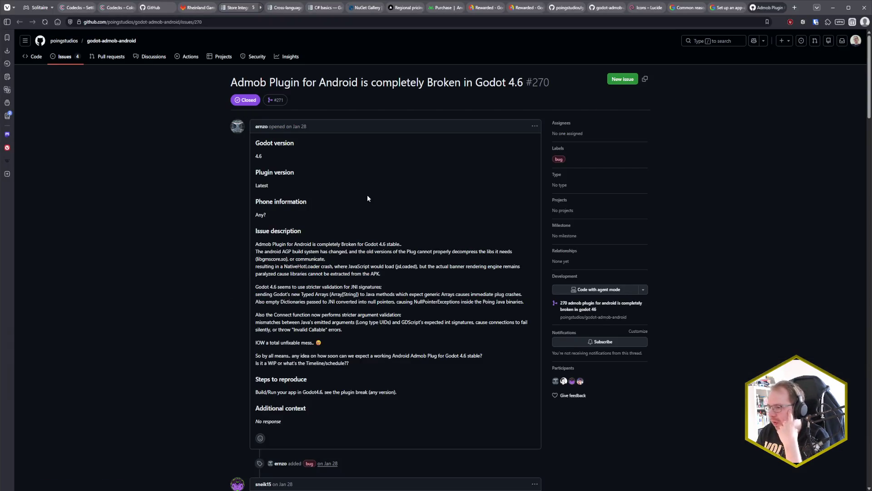
Read issue #270 down to the comment confirming the 4.6.1 build works with Godot 4.6.1.
{"action": "scroll", "coordinate": [371, 198], "scroll_direction": "down", "scroll_amount": 2}
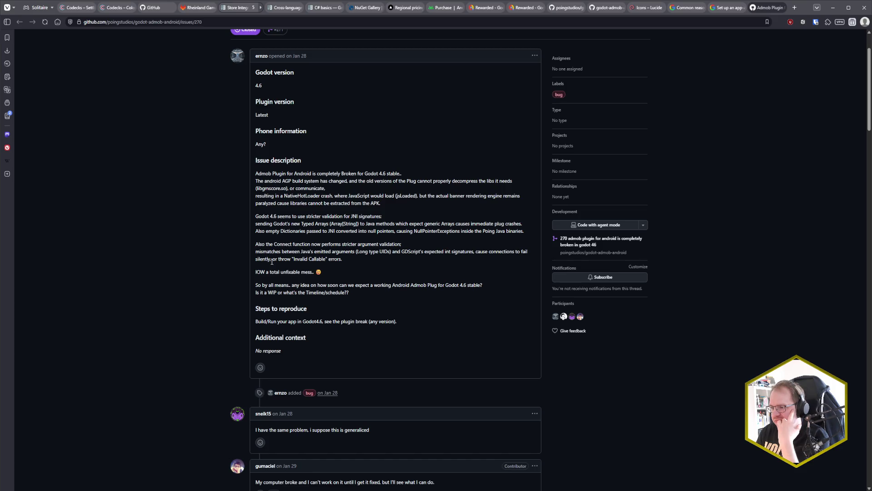
{"action": "left_click_drag", "start_coordinate": [326, 323], "coordinate": [399, 321]}
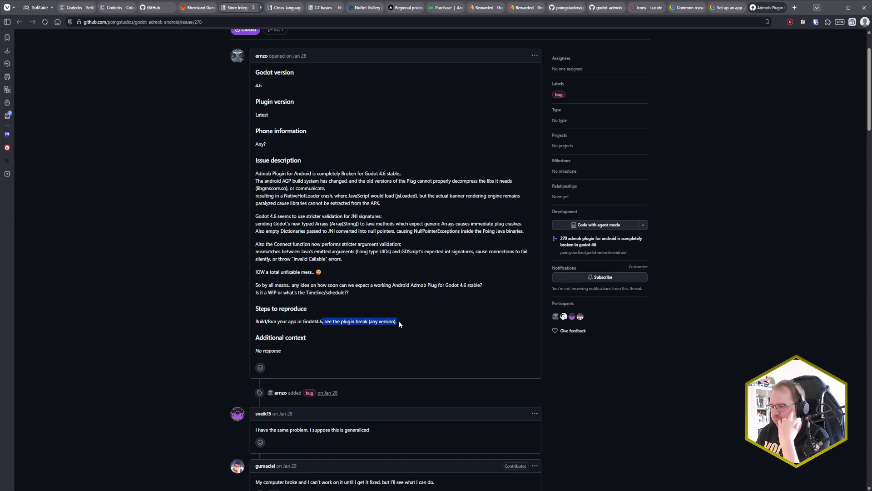
{"action": "left_click", "coordinate": [399, 321]}
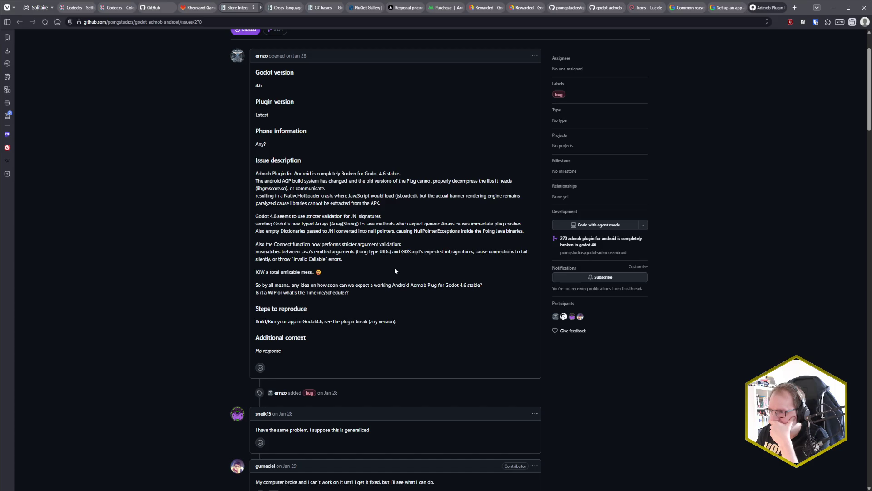
{"action": "scroll", "coordinate": [395, 270], "scroll_direction": "down", "scroll_amount": 6}
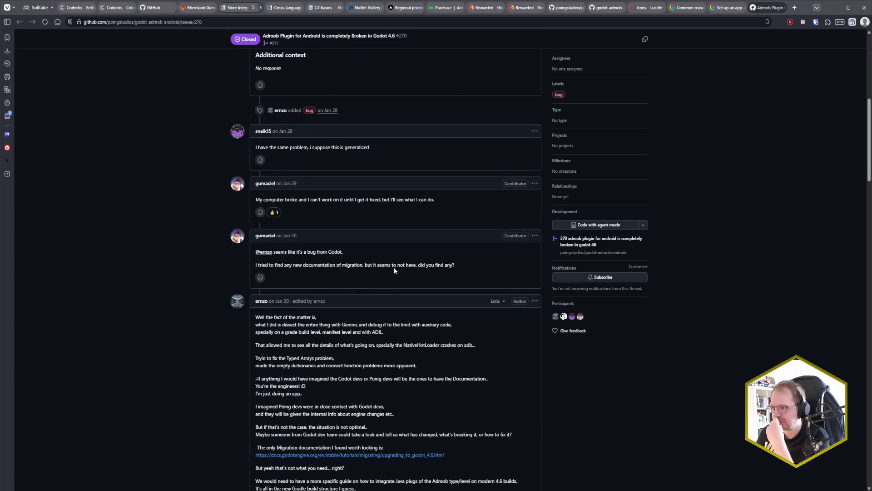
{"action": "scroll", "coordinate": [395, 269], "scroll_direction": "down", "scroll_amount": 20}
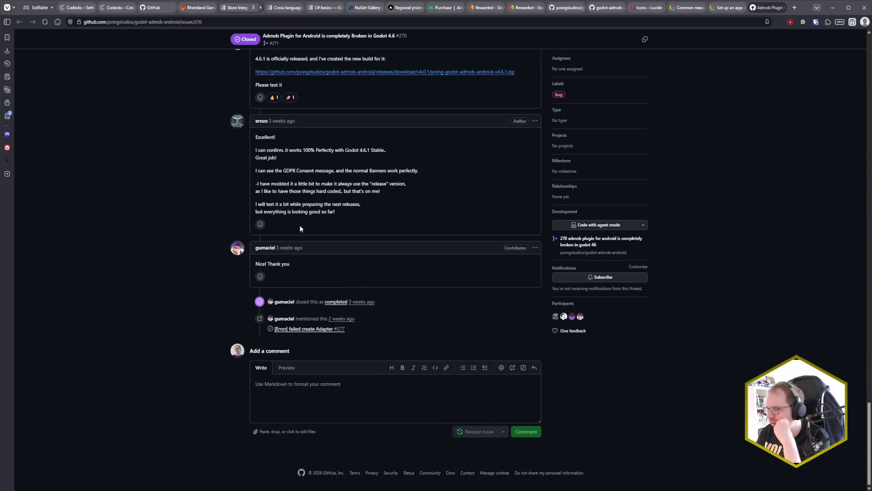
{"action": "left_click_drag", "start_coordinate": [300, 148], "coordinate": [411, 146]}
{"action": "left_click", "coordinate": [411, 146]}
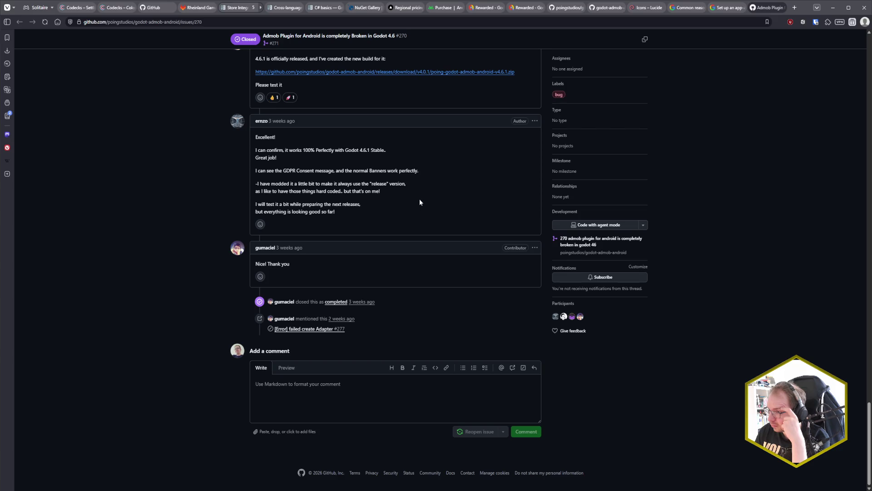
Scroll back to the top of the issue and go to the repository's Issues list.
{"action": "scroll", "coordinate": [420, 200], "scroll_direction": "up", "scroll_amount": 20}
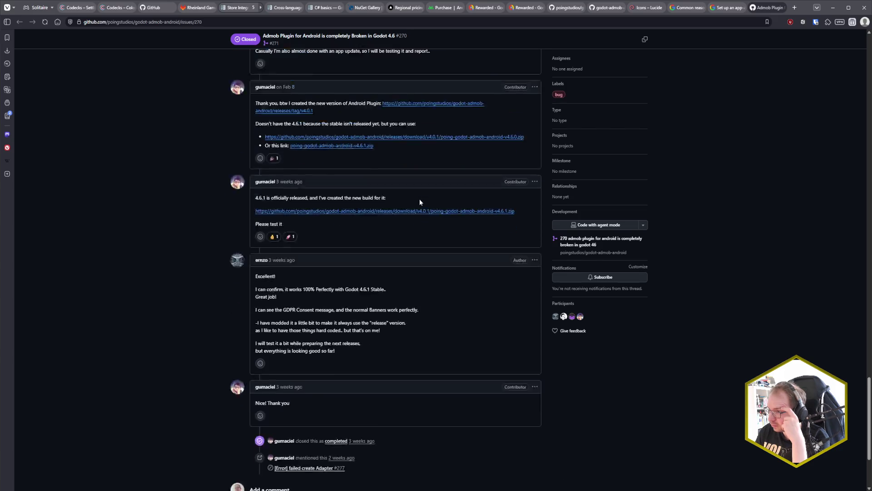
{"action": "scroll", "coordinate": [408, 219], "scroll_direction": "up", "scroll_amount": 15}
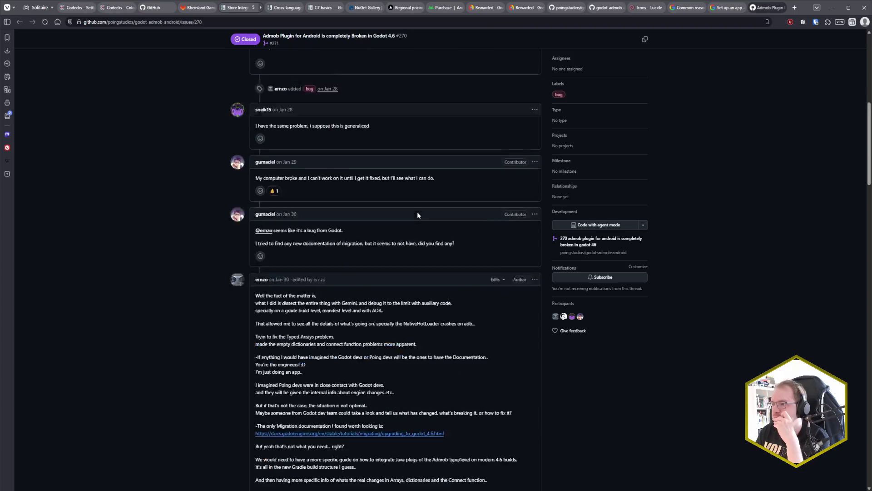
{"action": "left_click", "coordinate": [73, 61]}
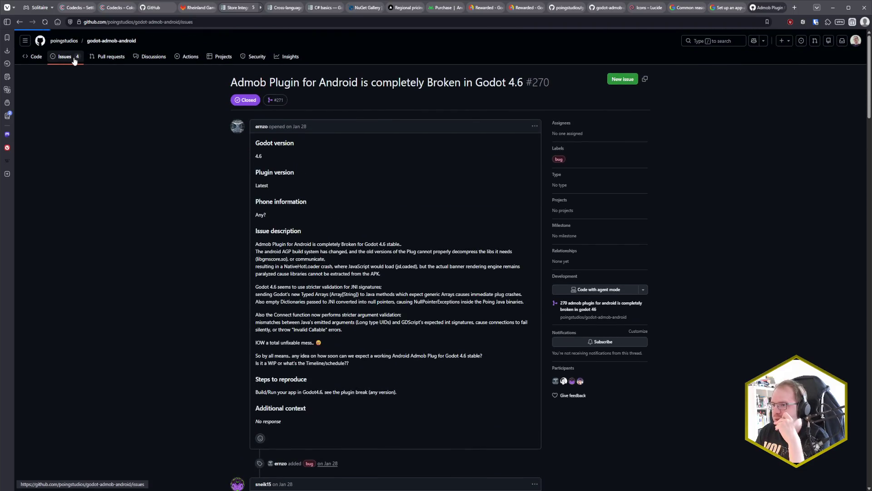
Remove the state:open filter so the issue list shows closed issues too.
{"action": "left_click_drag", "start_coordinate": [274, 121], "coordinate": [253, 123]}
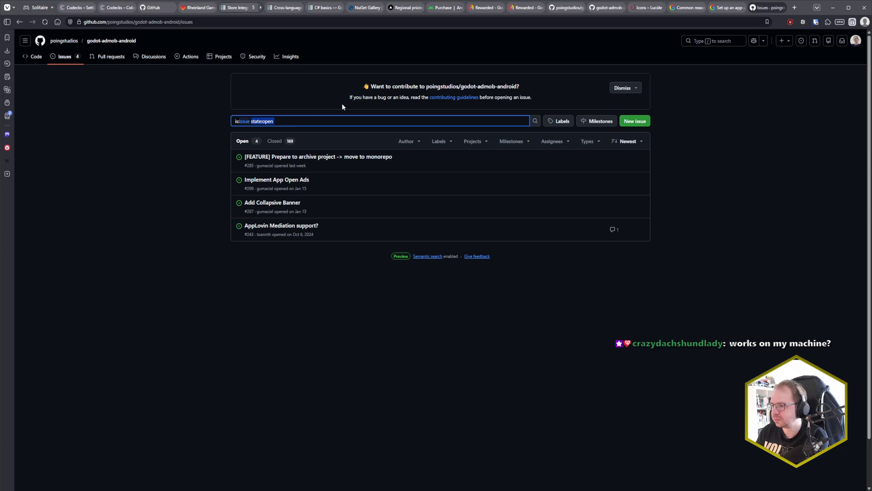
{"action": "key", "text": "BackSpace"}
{"action": "key", "text": "Return"}
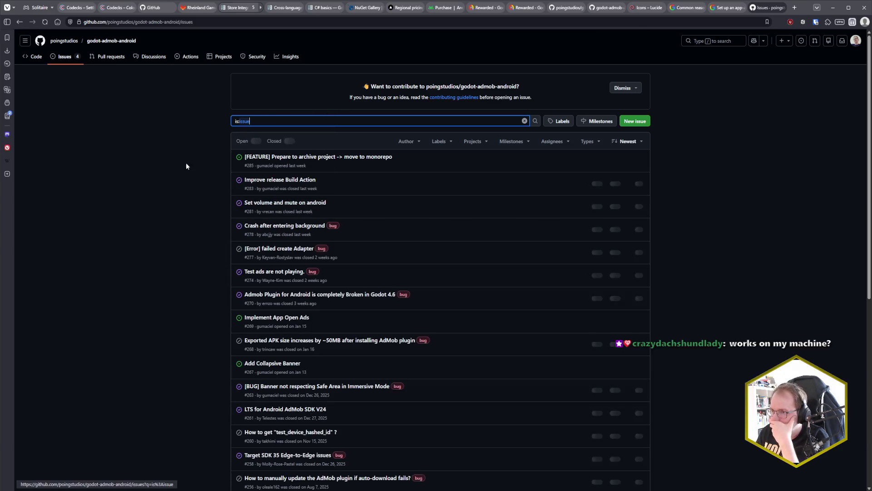
{"action": "left_click", "coordinate": [131, 199]}
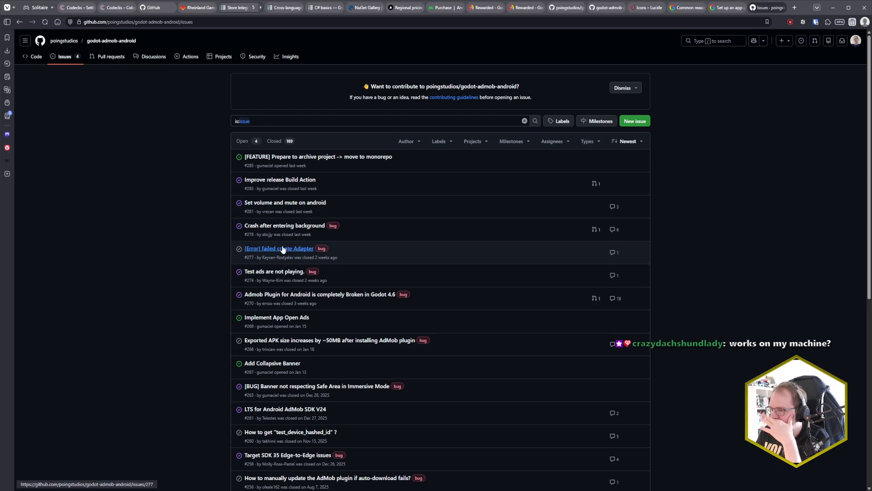
{"action": "mouse_move", "coordinate": [283, 250]}
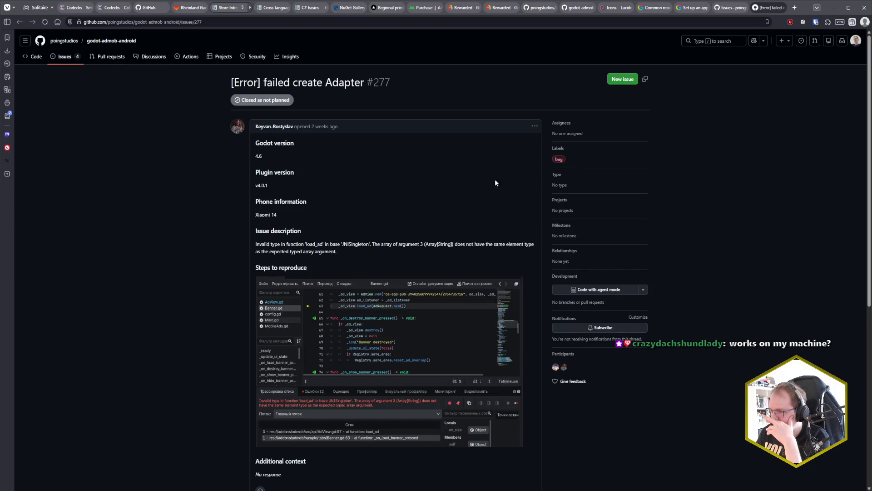
{"action": "left_click", "coordinate": [785, 7]}
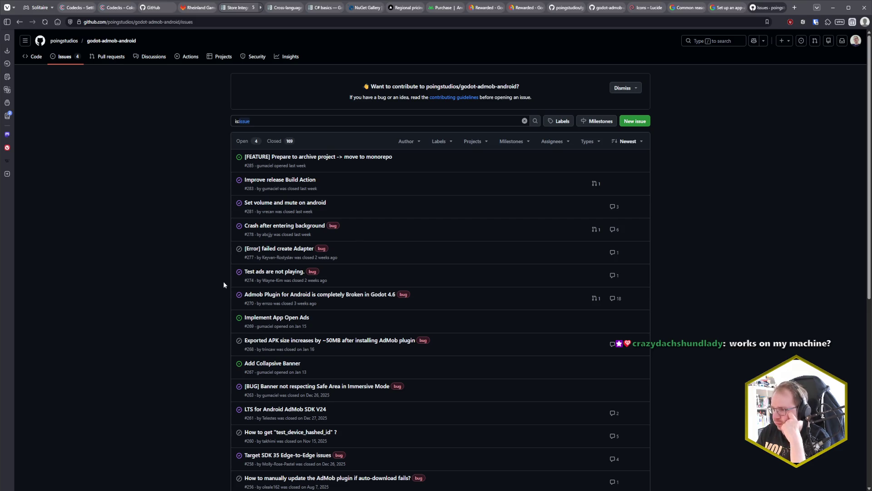
Find issue #262 'Call MobileAds.initialize on background thread' and open it in a new tab.
{"action": "scroll", "coordinate": [224, 285], "scroll_direction": "down", "scroll_amount": 1}
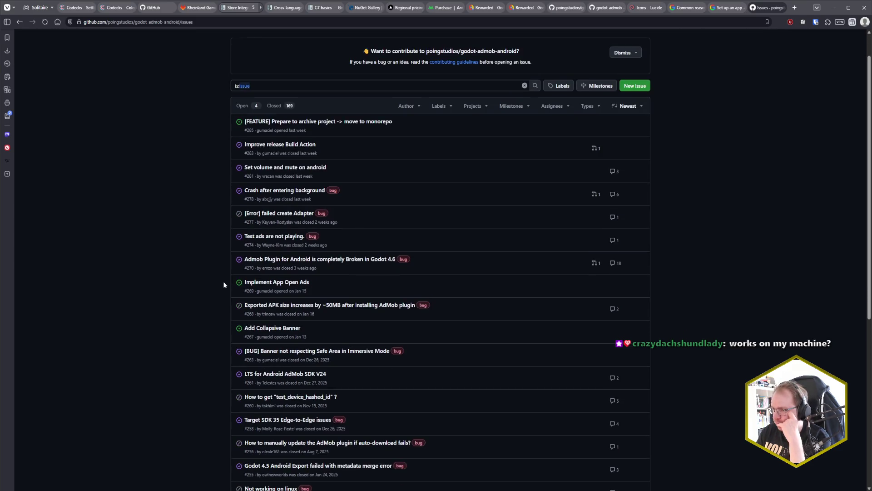
{"action": "scroll", "coordinate": [223, 285], "scroll_direction": "down", "scroll_amount": 2}
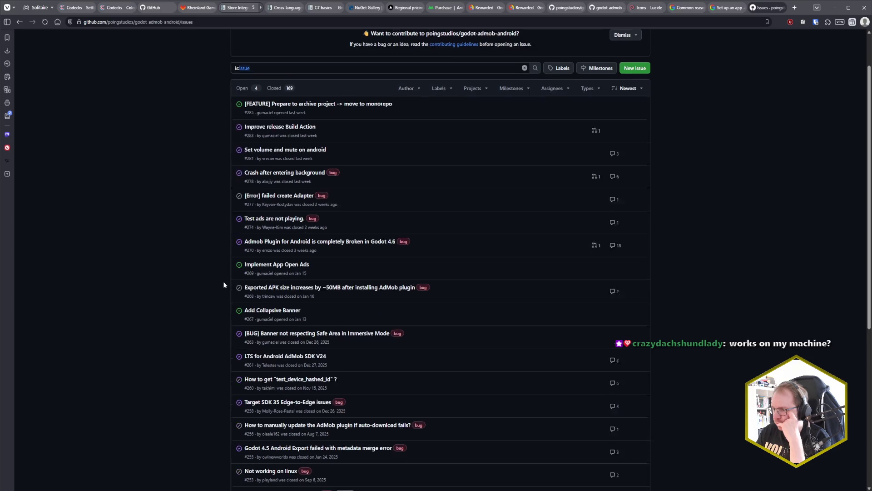
{"action": "scroll", "coordinate": [223, 285], "scroll_direction": "down", "scroll_amount": 1}
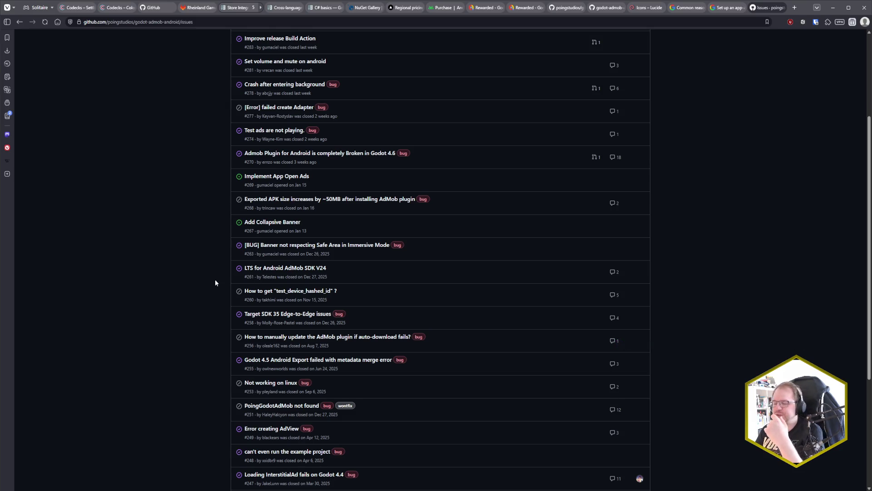
{"action": "scroll", "coordinate": [216, 283], "scroll_direction": "down", "scroll_amount": 1}
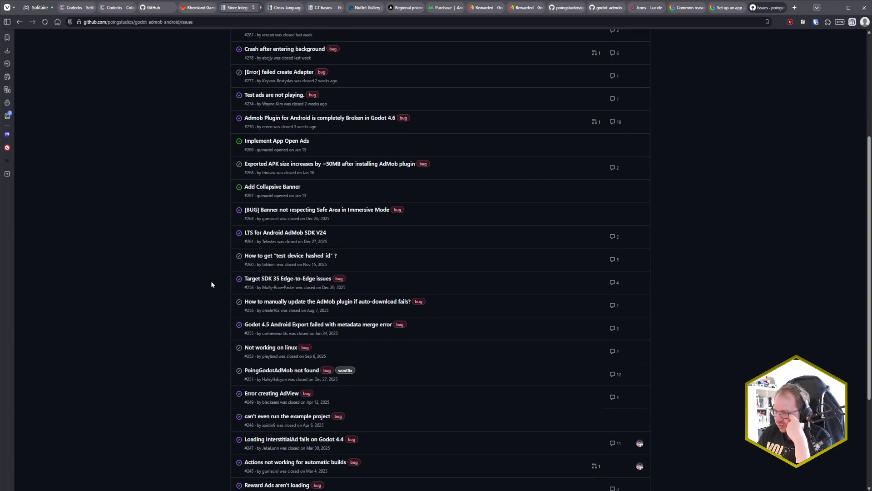
{"action": "scroll", "coordinate": [211, 282], "scroll_direction": "down", "scroll_amount": 2}
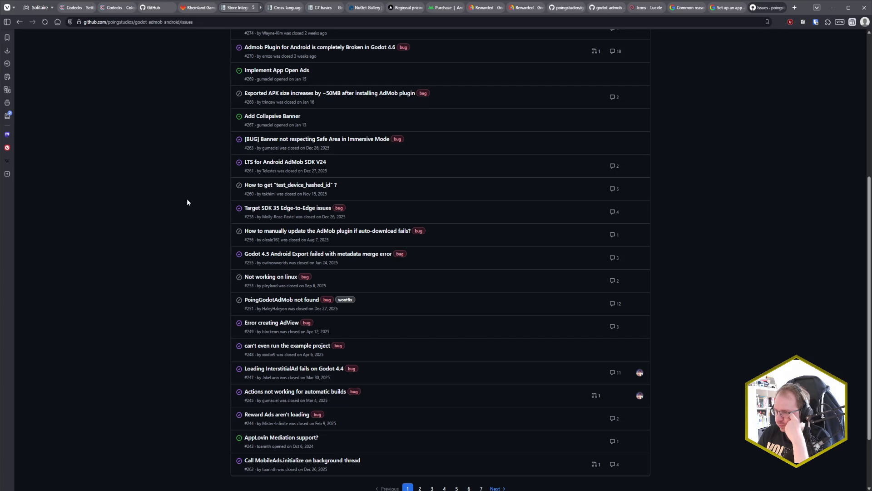
{"action": "scroll", "coordinate": [191, 209], "scroll_direction": "down", "scroll_amount": 2}
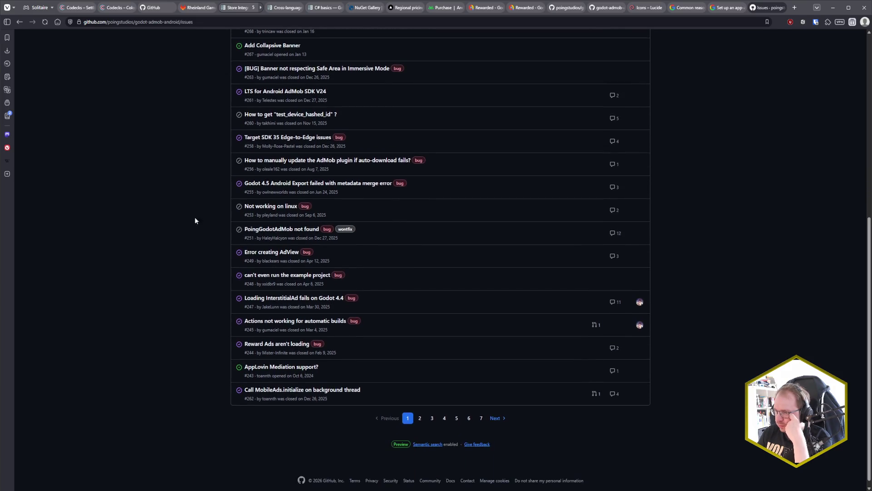
{"action": "middle_click", "coordinate": [331, 392]}
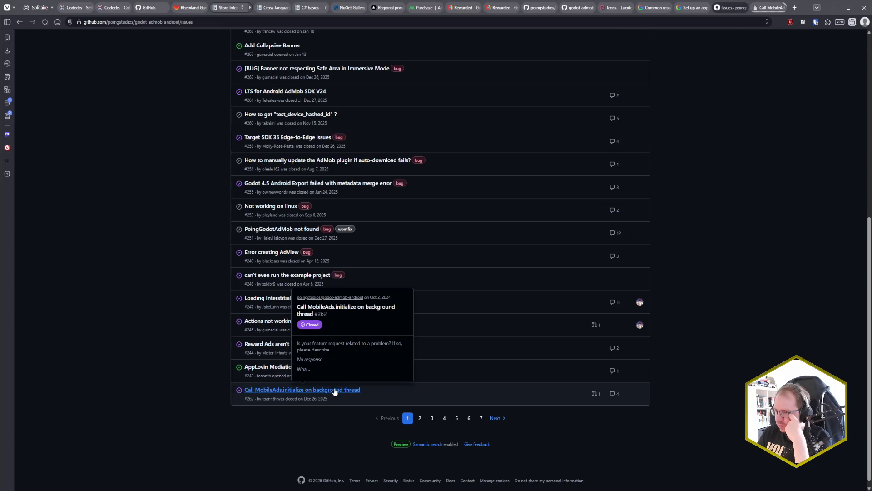
{"action": "left_click", "coordinate": [768, 9]}
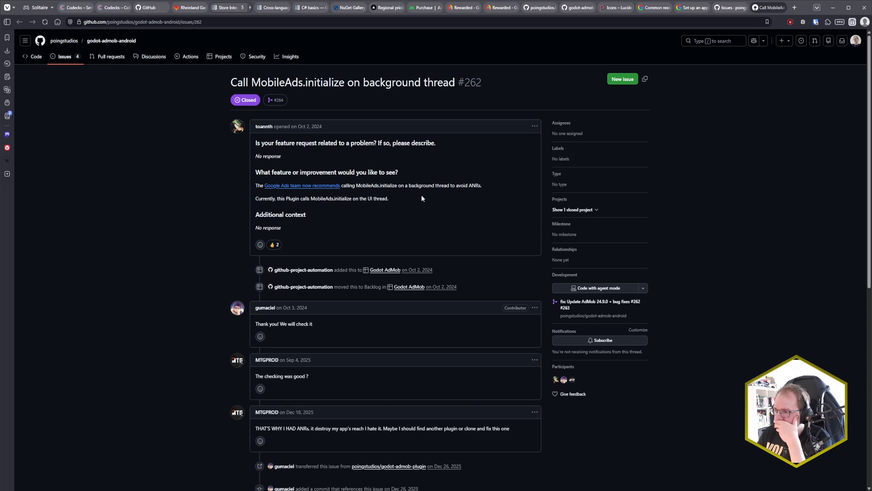
Read issue #262's thread down to the fix released in v3.0.6, then close its tab.
{"action": "scroll", "coordinate": [187, 241], "scroll_direction": "down", "scroll_amount": 4}
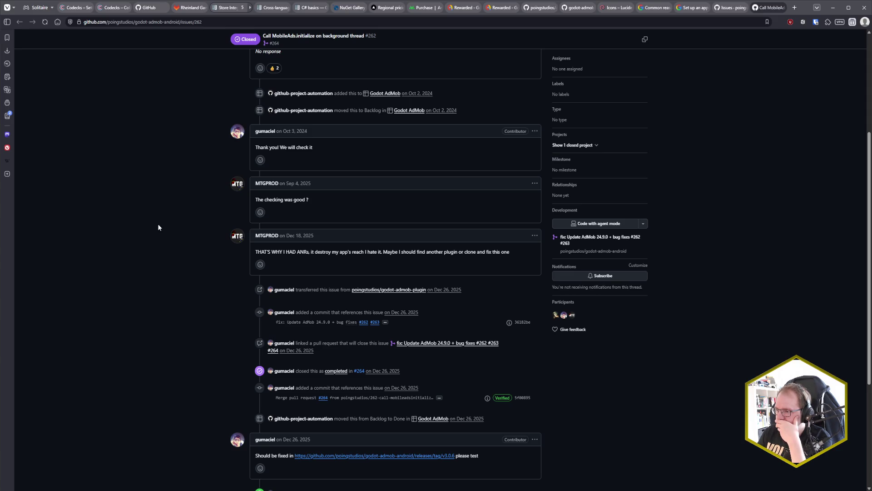
{"action": "scroll", "coordinate": [158, 227], "scroll_direction": "down", "scroll_amount": 2}
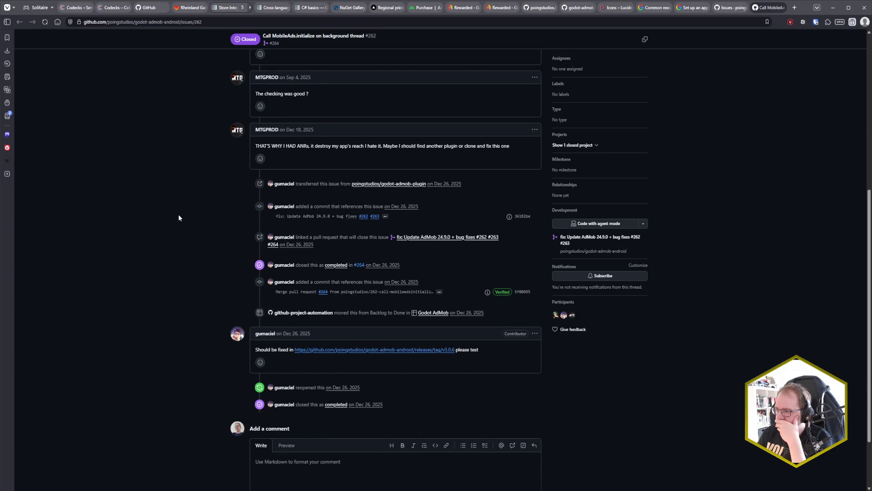
{"action": "scroll", "coordinate": [191, 218], "scroll_direction": "up", "scroll_amount": 15}
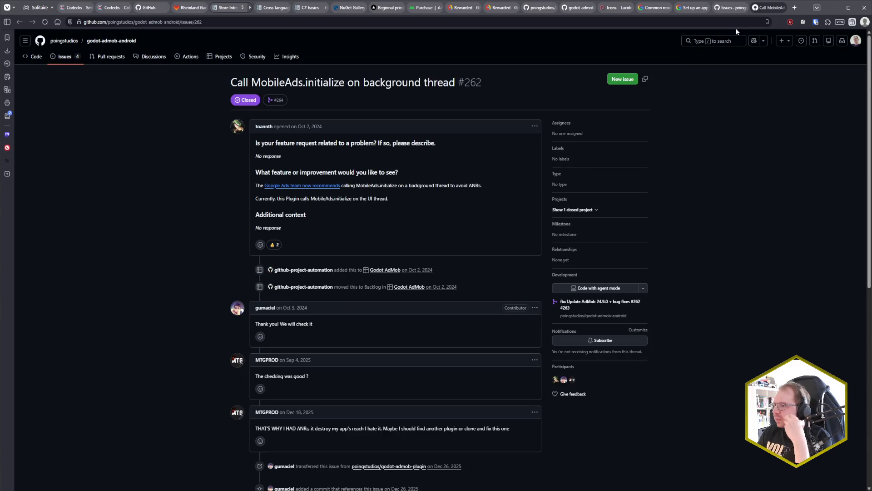
{"action": "middle_click", "coordinate": [761, 8]}
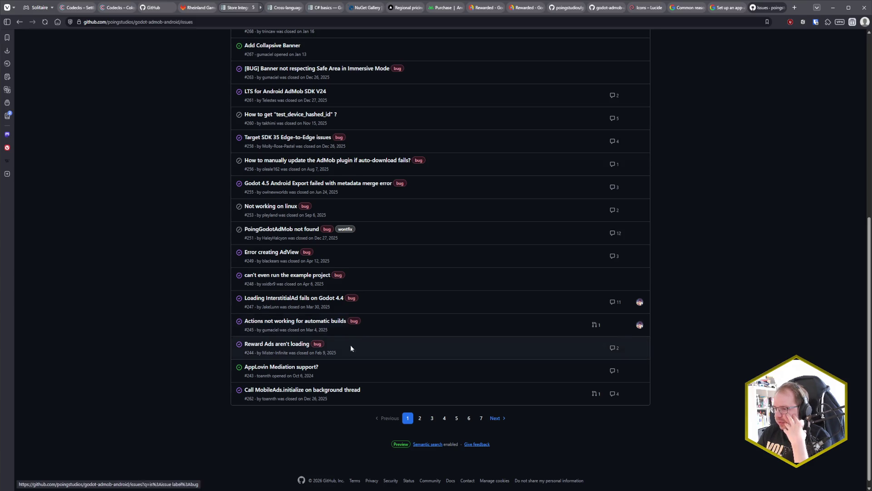
Return to the top of the issue list and go to the godot-admob-android Code page.
{"action": "scroll", "coordinate": [306, 337], "scroll_direction": "up", "scroll_amount": 1}
{"action": "scroll", "coordinate": [306, 336], "scroll_direction": "up", "scroll_amount": 2}
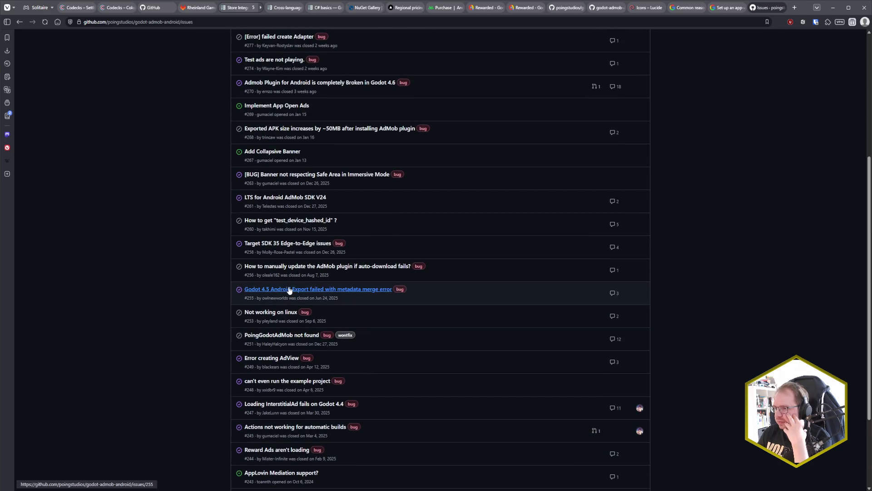
{"action": "scroll", "coordinate": [436, 323], "scroll_direction": "up", "scroll_amount": 4}
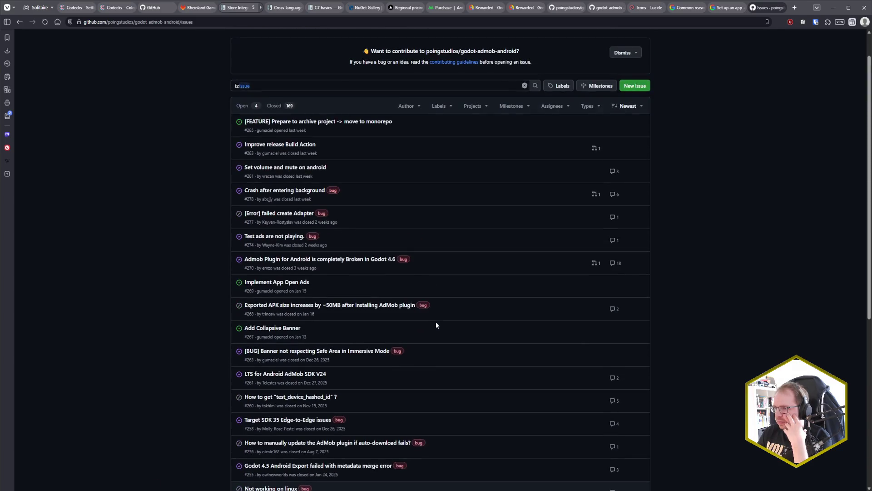
{"action": "scroll", "coordinate": [437, 325], "scroll_direction": "up", "scroll_amount": 1}
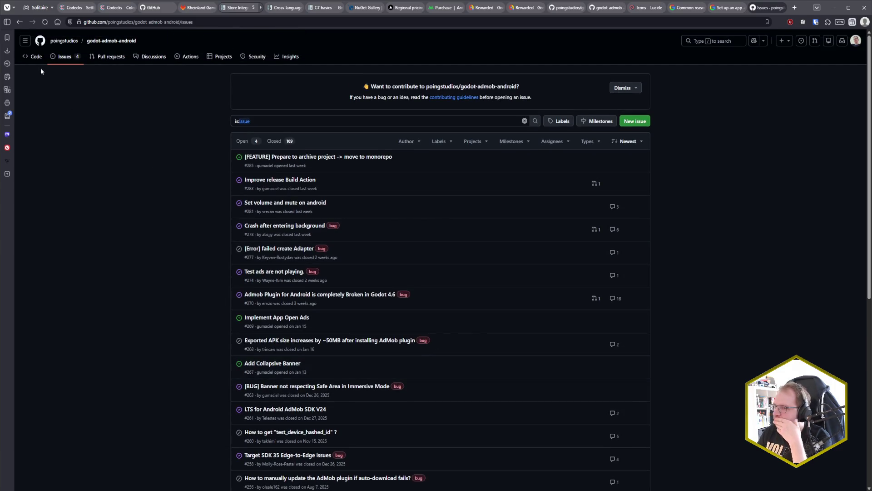
{"action": "left_click", "coordinate": [32, 59]}
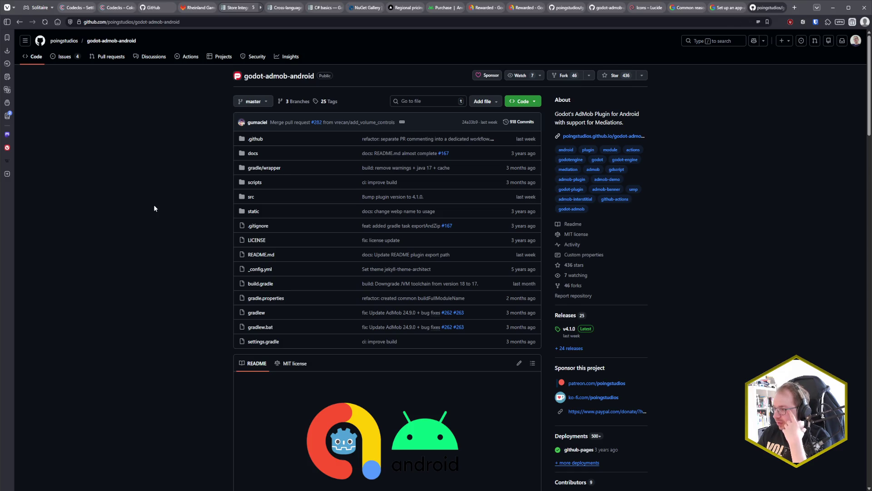
{"action": "scroll", "coordinate": [154, 207], "scroll_direction": "down", "scroll_amount": 3}
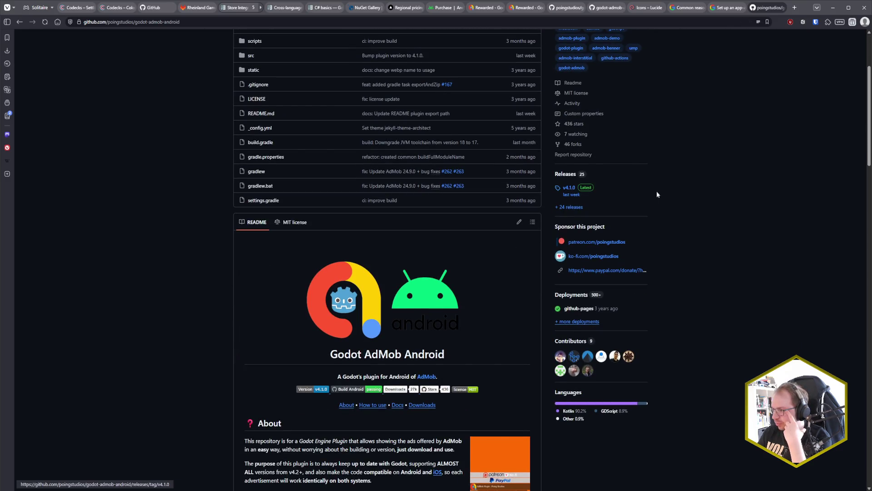
{"action": "scroll", "coordinate": [726, 268], "scroll_direction": "down", "scroll_amount": 1}
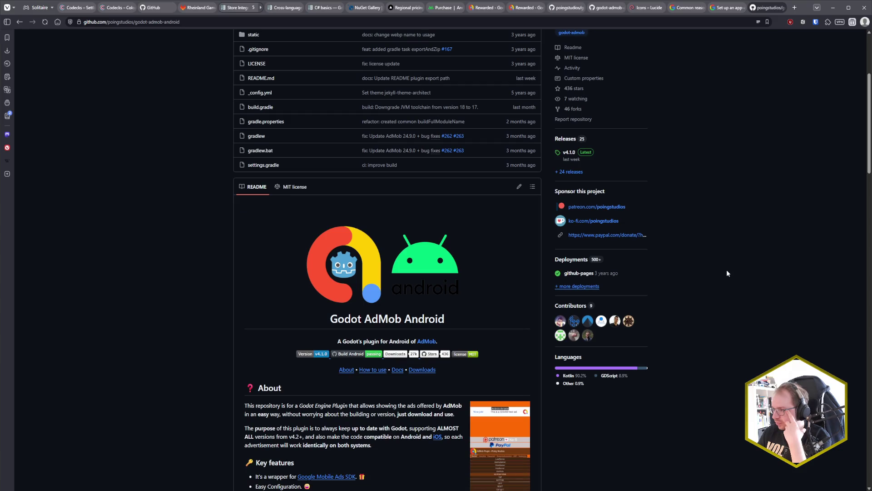
{"action": "scroll", "coordinate": [727, 273], "scroll_direction": "down", "scroll_amount": 5}
{"action": "scroll", "coordinate": [727, 273], "scroll_direction": "down", "scroll_amount": 4}
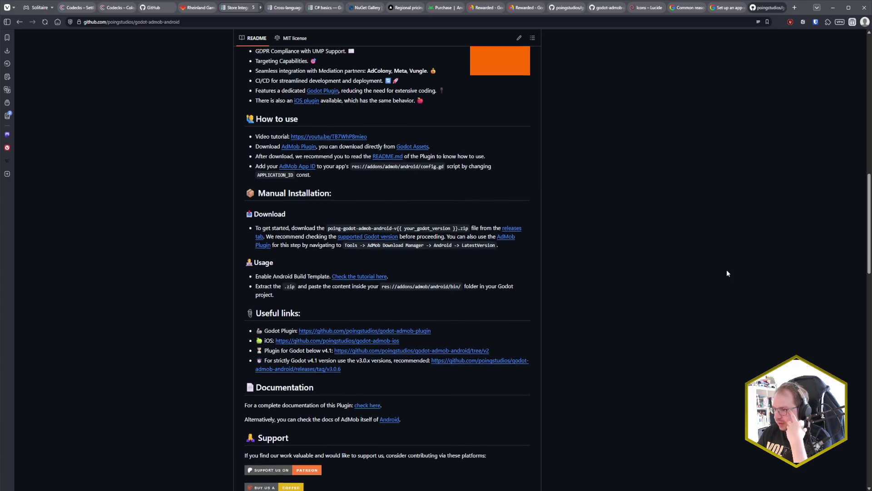
{"action": "scroll", "coordinate": [727, 273], "scroll_direction": "down", "scroll_amount": 3}
{"action": "scroll", "coordinate": [724, 274], "scroll_direction": "up", "scroll_amount": 7}
{"action": "scroll", "coordinate": [723, 274], "scroll_direction": "up", "scroll_amount": 8}
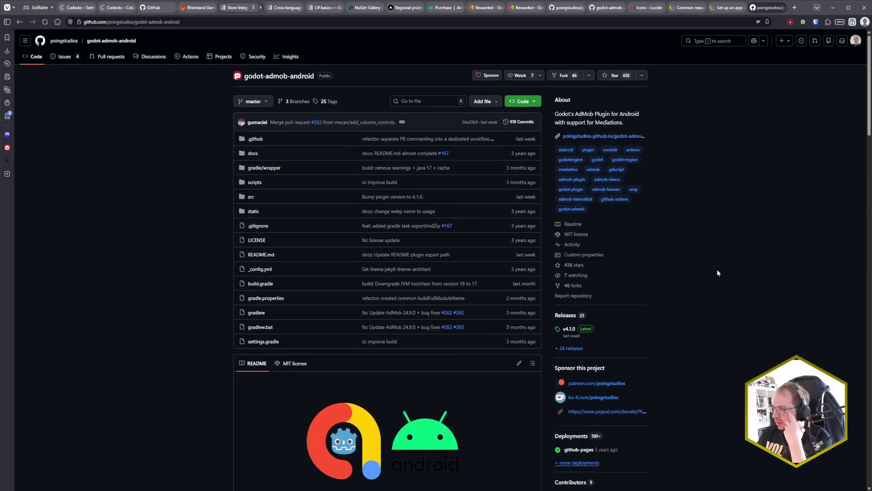
{"action": "key", "text": "alt+Tab"}
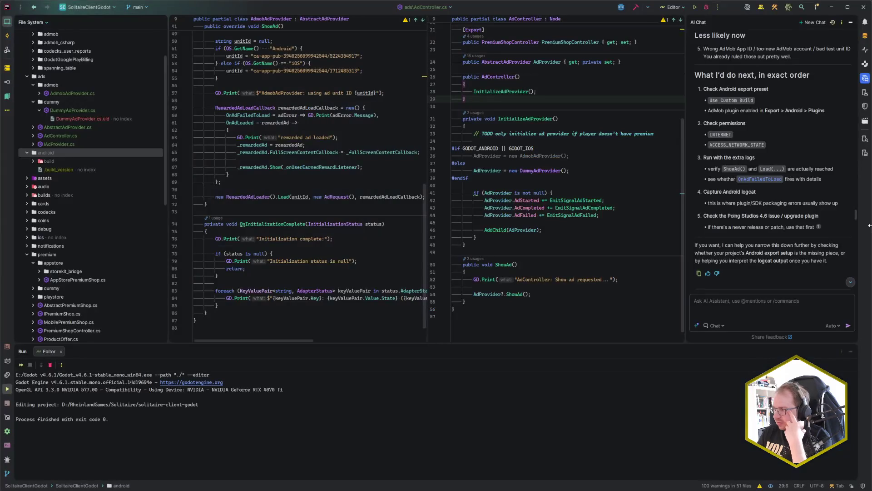
Review the AI Chat's MobileAds diagnosis and logcat capture code block, then switch to Godot.
{"action": "scroll", "coordinate": [777, 202], "scroll_direction": "down", "scroll_amount": 10}
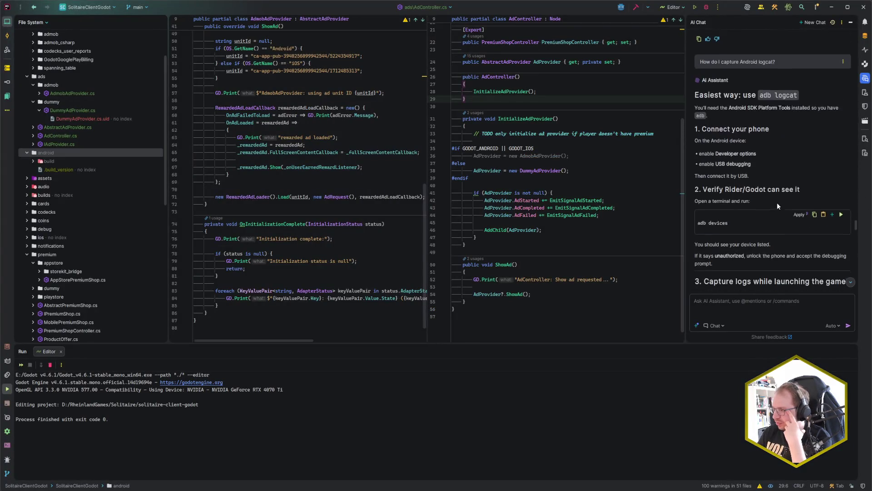
{"action": "scroll", "coordinate": [757, 189], "scroll_direction": "up", "scroll_amount": 10}
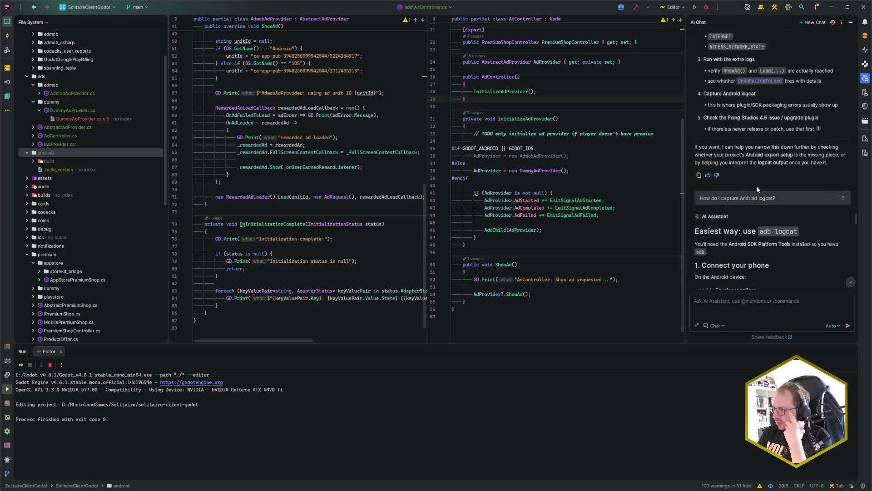
{"action": "scroll", "coordinate": [757, 189], "scroll_direction": "up", "scroll_amount": 4}
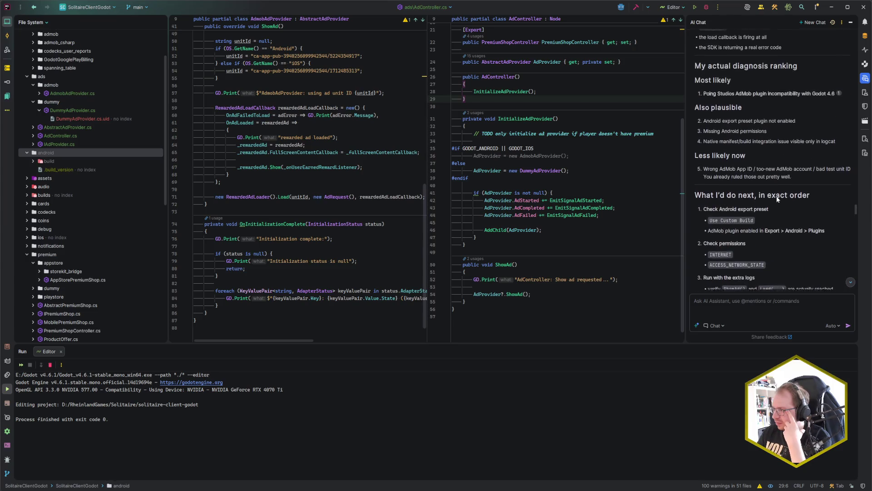
{"action": "scroll", "coordinate": [776, 198], "scroll_direction": "up", "scroll_amount": 4}
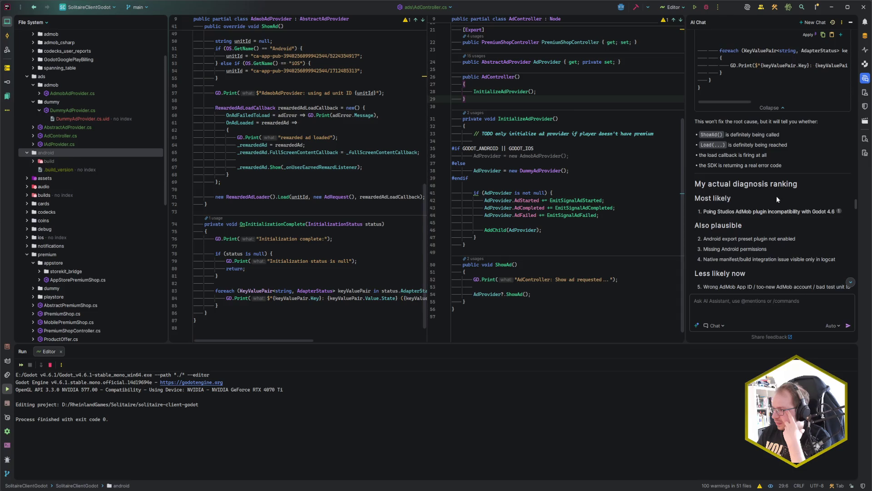
{"action": "scroll", "coordinate": [739, 201], "scroll_direction": "up", "scroll_amount": 4}
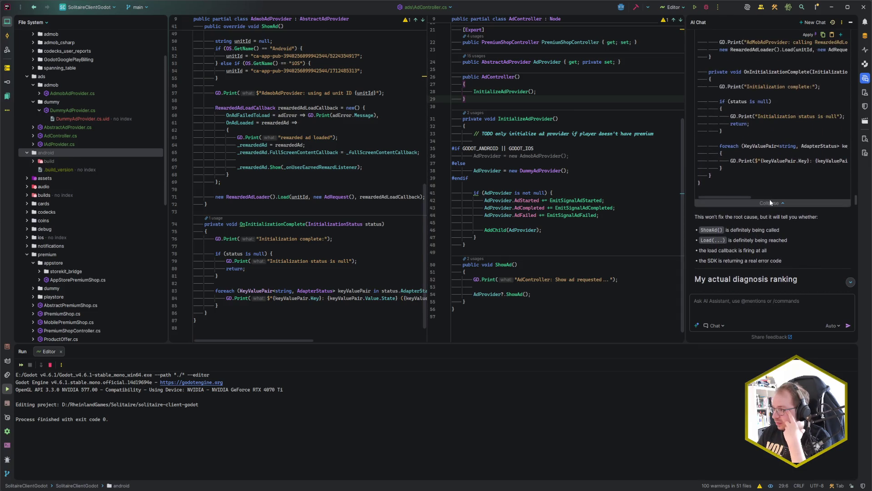
{"action": "scroll", "coordinate": [767, 217], "scroll_direction": "up", "scroll_amount": 10}
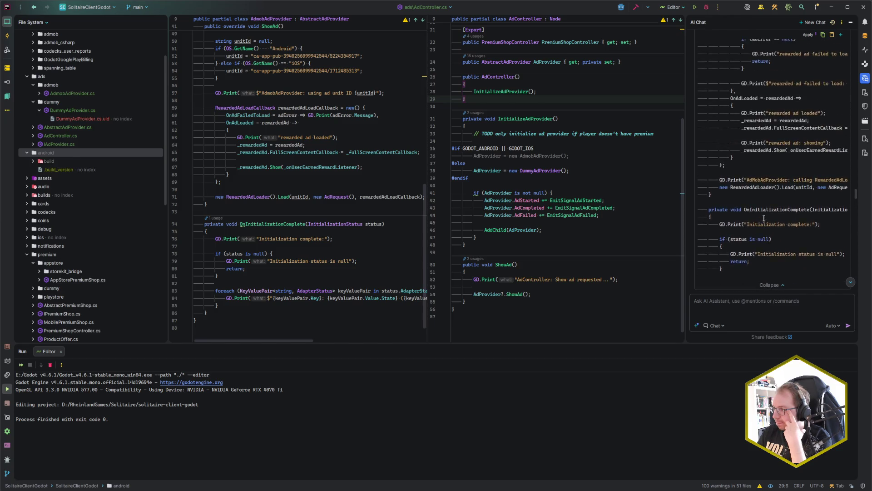
{"action": "scroll", "coordinate": [767, 217], "scroll_direction": "up", "scroll_amount": 10}
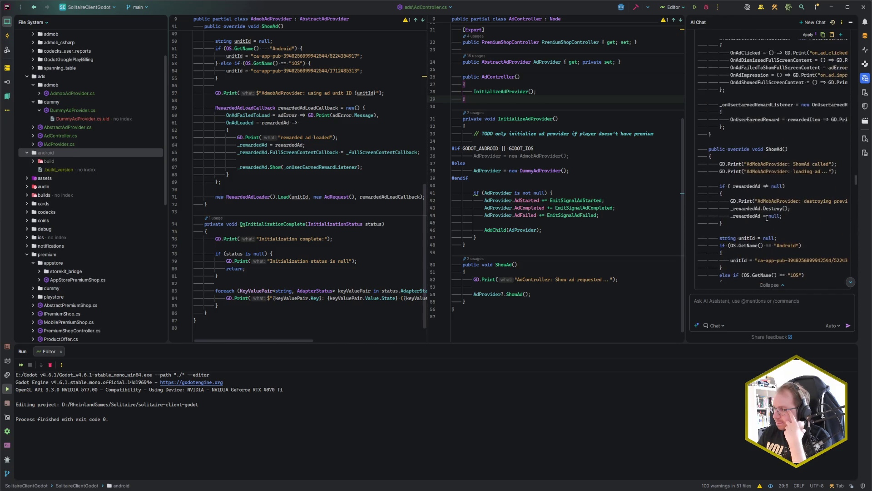
{"action": "scroll", "coordinate": [767, 217], "scroll_direction": "up", "scroll_amount": 5}
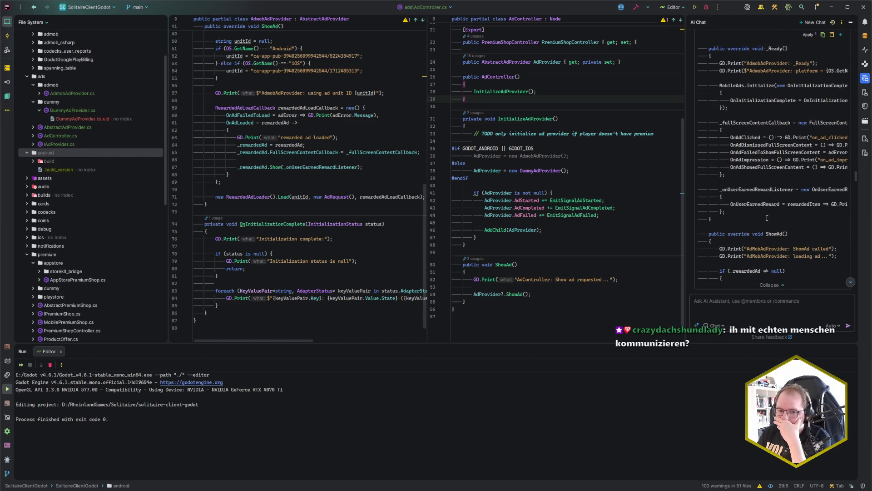
{"action": "left_click_drag", "start_coordinate": [856, 175], "coordinate": [857, 284]}
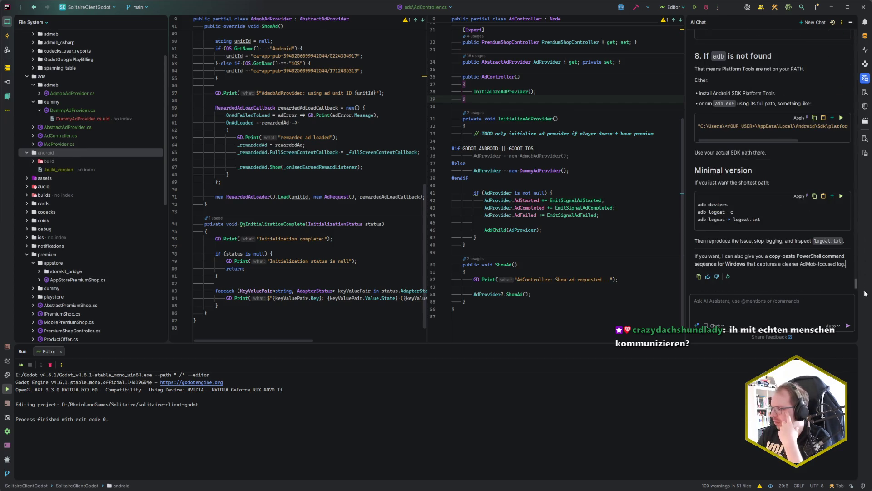
{"action": "key", "text": "alt+Tab"}
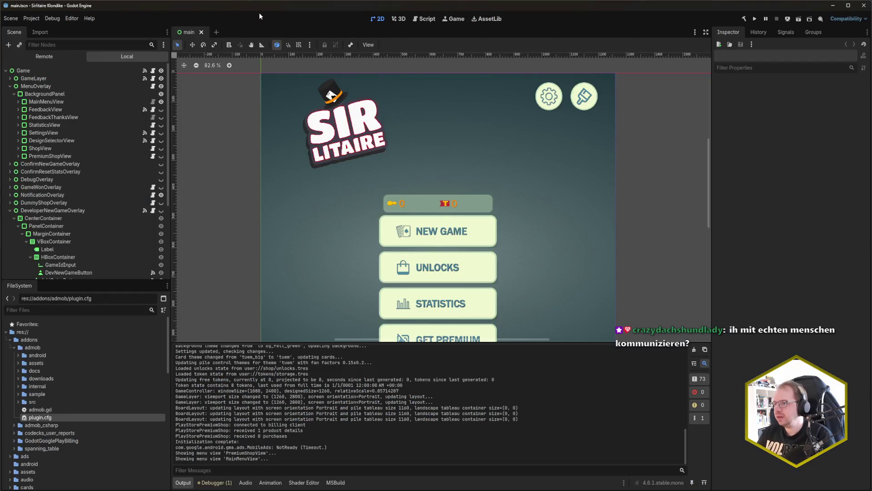
Save main.tscn in Godot with Ctrl+S after a quick look at Rider, then open the deploy device list.
{"action": "key", "text": "alt+Tab"}
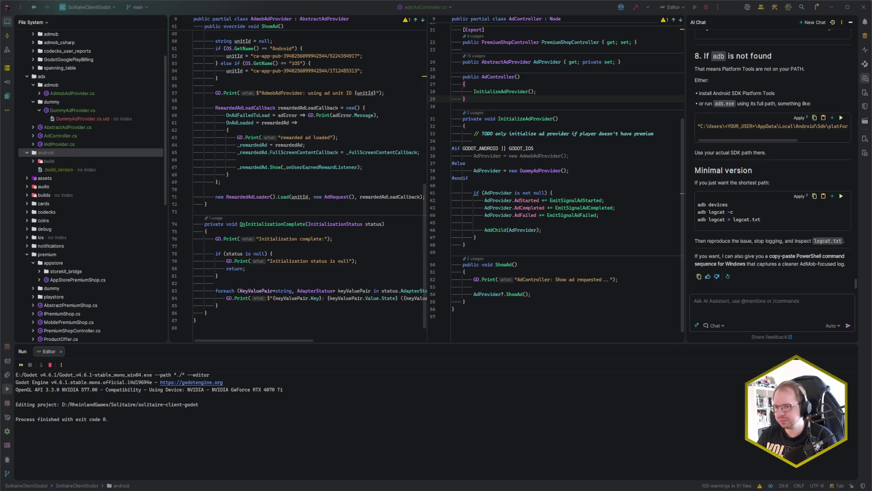
{"action": "key", "text": "alt+Tab"}
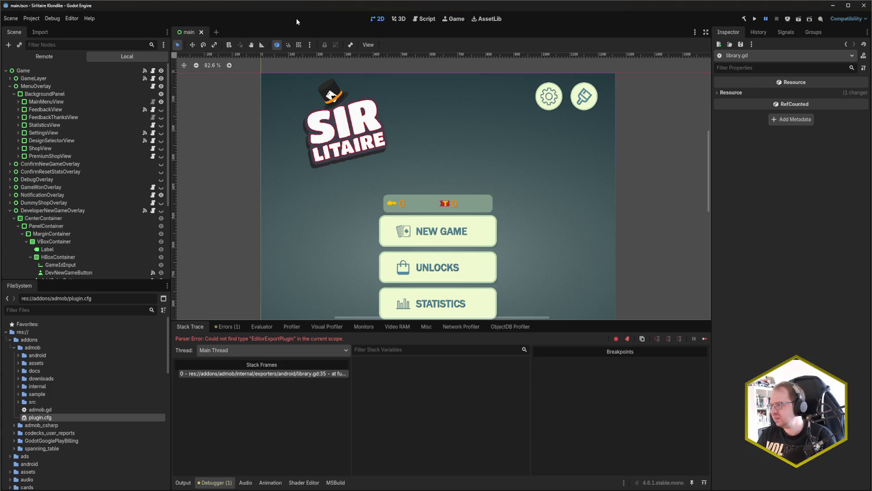
{"action": "key", "text": "ctrl+s"}
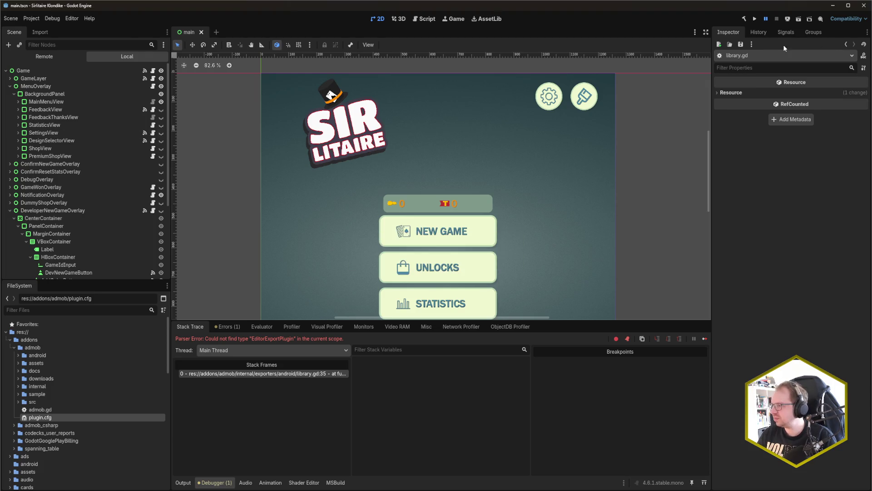
{"action": "left_click", "coordinate": [787, 19]}
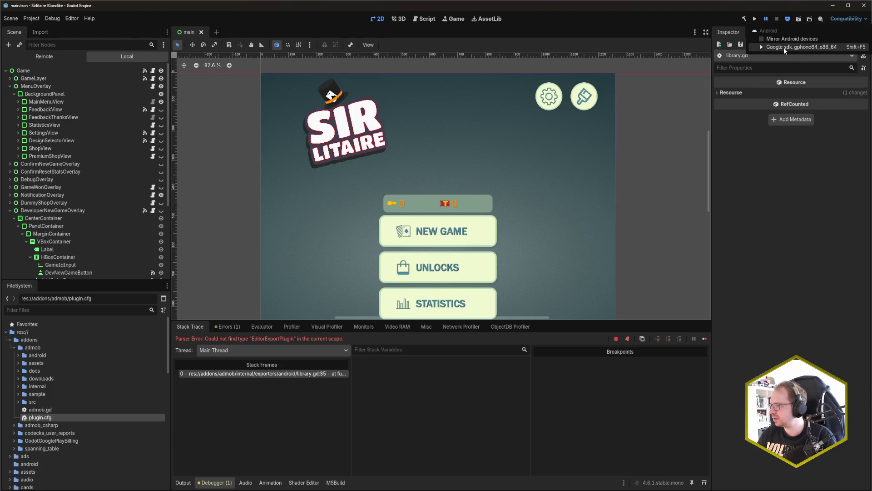
Deploy the solitaire game to the Android emulator and wait for it to install and launch.
{"action": "left_click", "coordinate": [784, 47]}
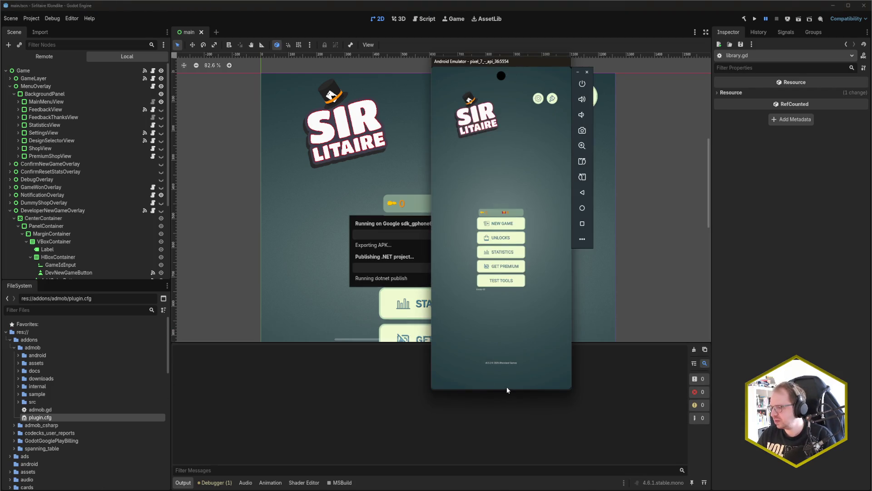
{"action": "left_click_drag", "start_coordinate": [507, 389], "coordinate": [517, 267]}
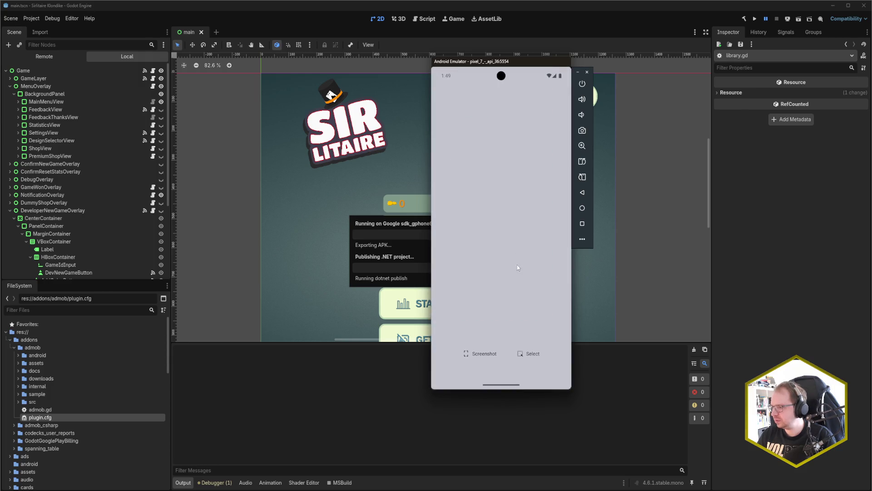
{"action": "left_click", "coordinate": [517, 267]}
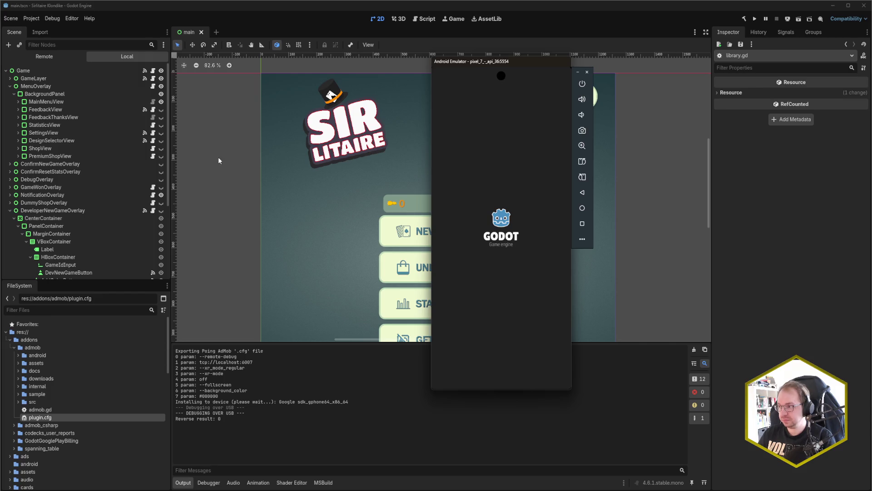
{"action": "left_click", "coordinate": [306, 6]}
{"action": "key", "text": "alt+Tab"}
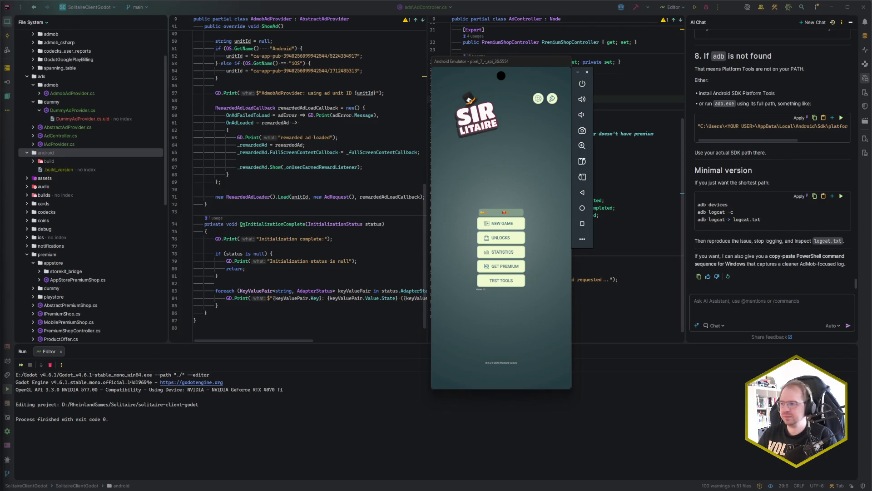
{"action": "key", "text": "alt+Tab"}
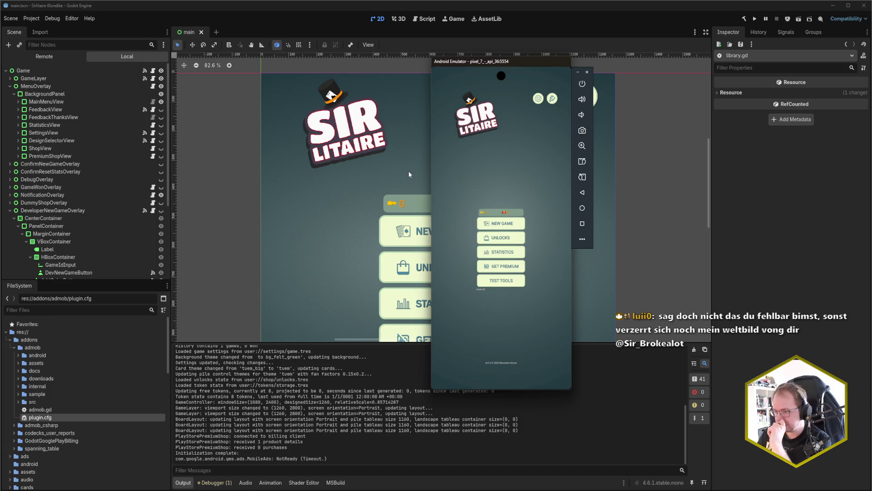
Close the solitaire app from the emulator's recent-apps overview and return to the Godot editor.
{"action": "mouse_move", "coordinate": [120, 490]}
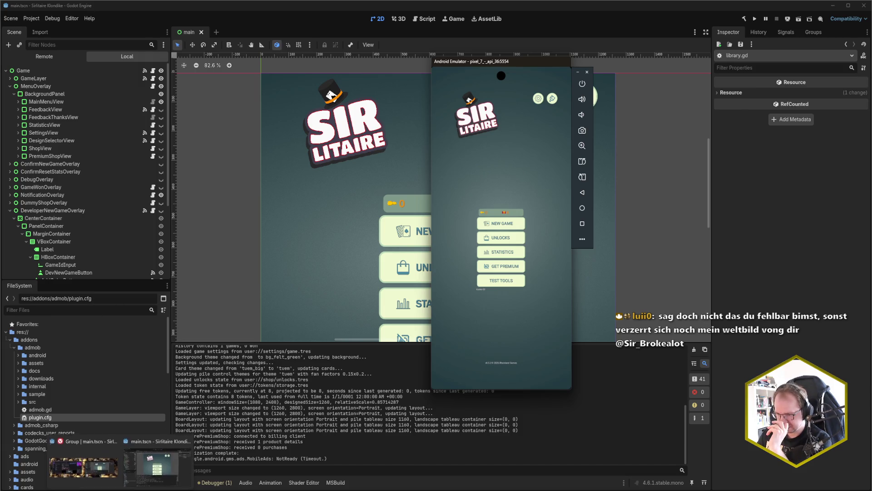
{"action": "left_click", "coordinate": [157, 463]}
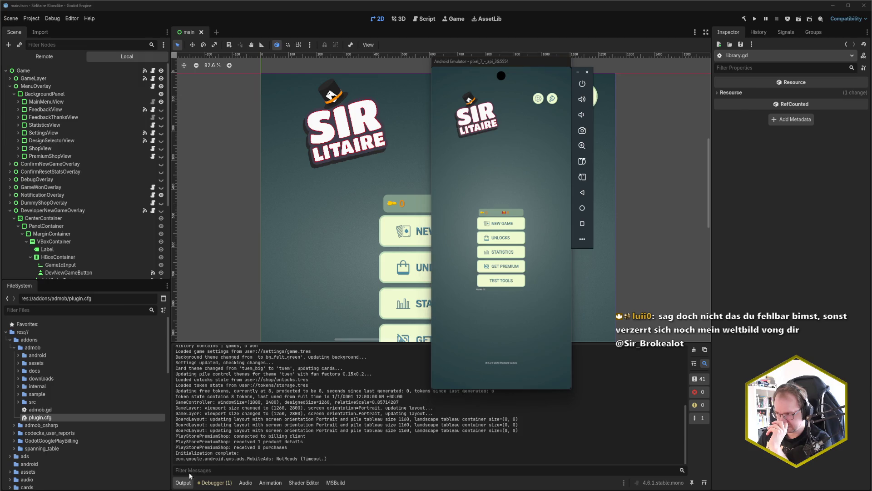
{"action": "left_click", "coordinate": [503, 385]}
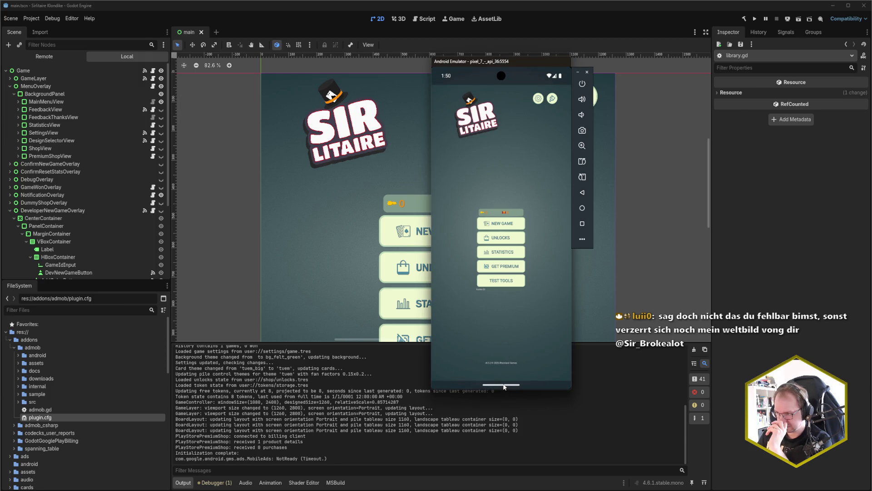
{"action": "left_click_drag", "start_coordinate": [507, 389], "coordinate": [536, 316]}
{"action": "left_click", "coordinate": [502, 359]}
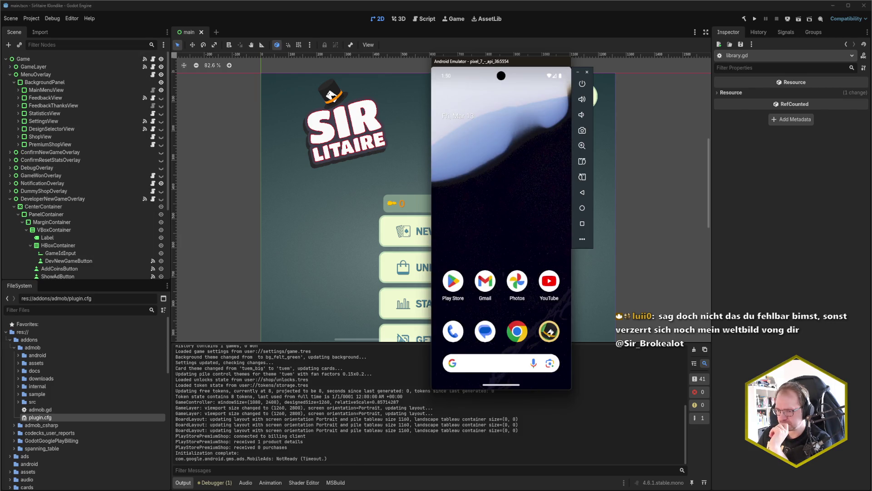
{"action": "mouse_move", "coordinate": [24, 490]}
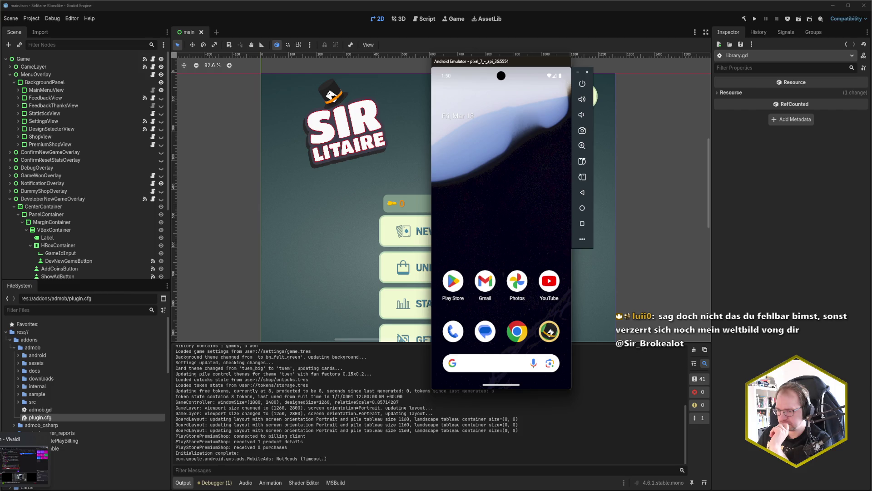
{"action": "left_click", "coordinate": [281, 23]}
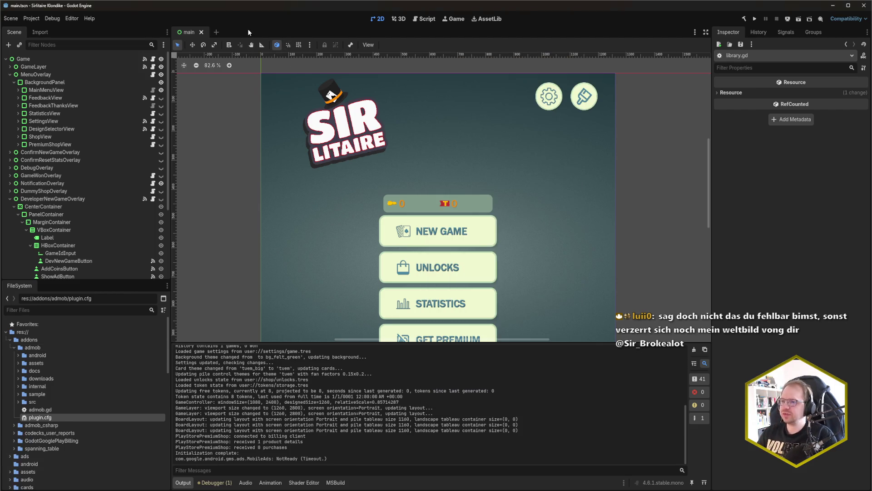
Zoom the canvas out to 62.1% and pan until TEST TOOLS and the version text show.
{"action": "key", "text": "alt+Tab"}
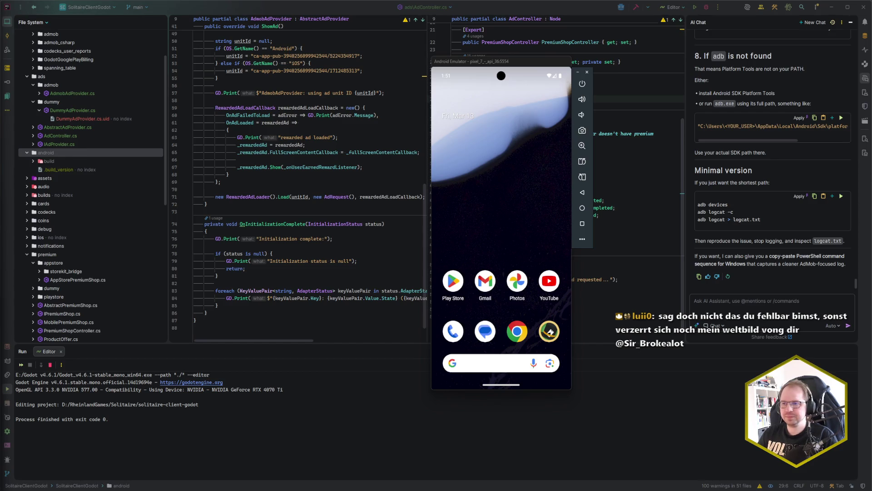
{"action": "key", "text": "alt+Tab"}
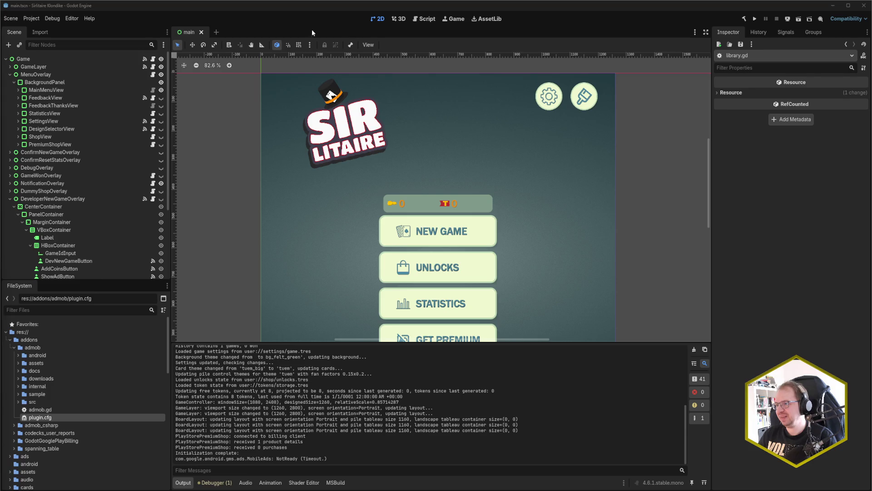
{"action": "scroll", "coordinate": [304, 221], "scroll_direction": "down", "scroll_amount": 3}
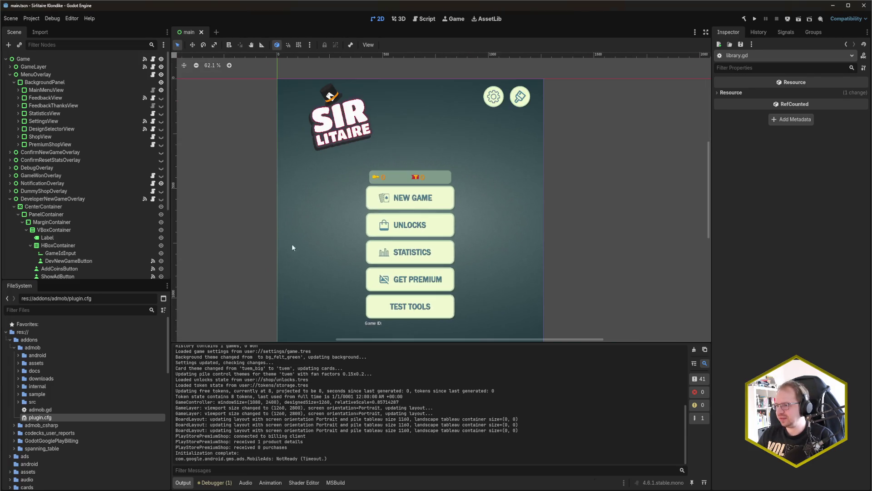
{"action": "left_click_drag", "start_coordinate": [292, 247], "coordinate": [312, 227]}
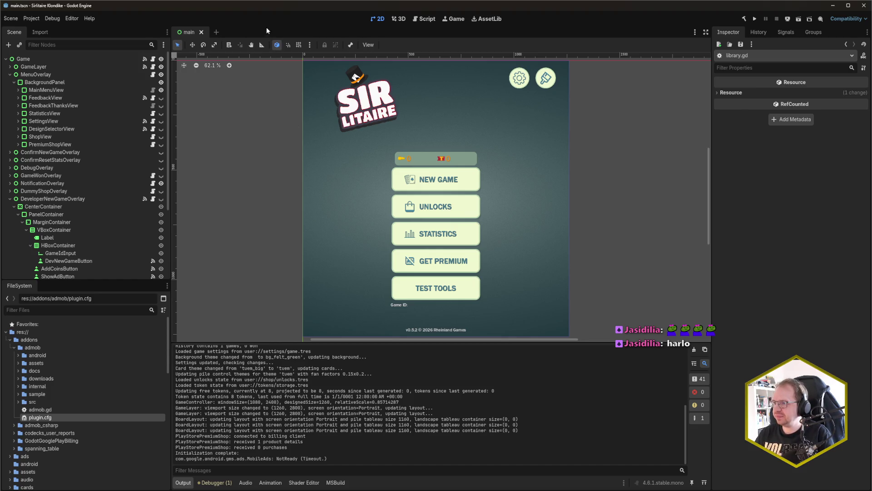
{"action": "scroll", "coordinate": [37, 195], "scroll_direction": "down", "scroll_amount": 3}
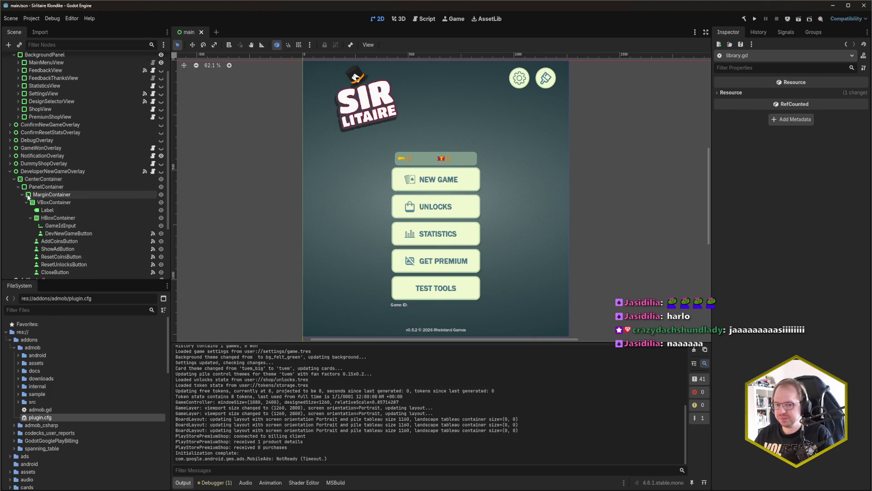
{"action": "scroll", "coordinate": [84, 233], "scroll_direction": "down", "scroll_amount": 2}
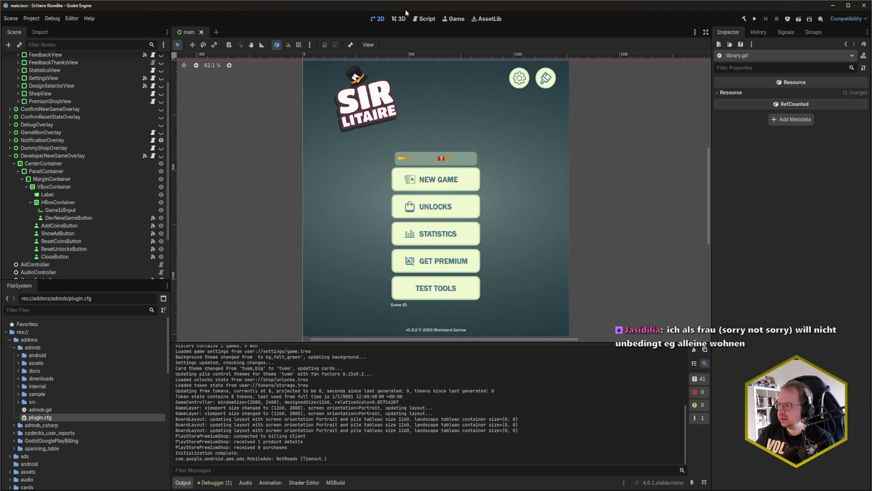
{"action": "mouse_move", "coordinate": [2, 488]}
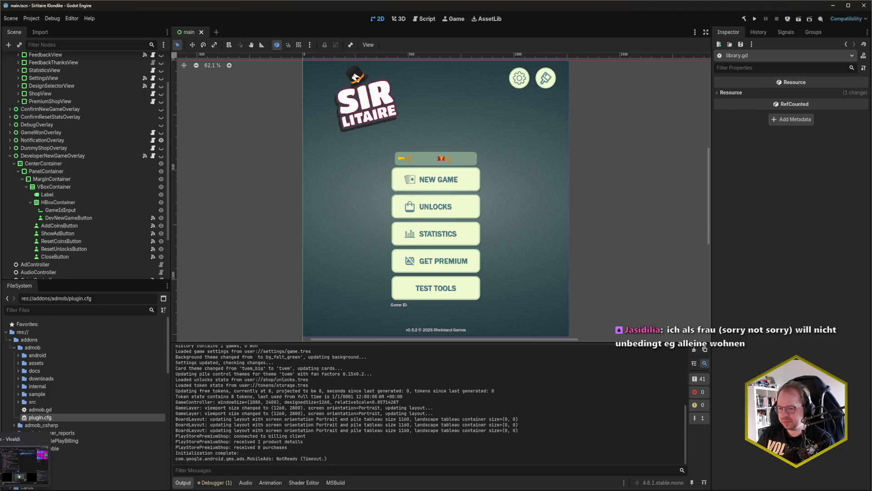
{"action": "left_click", "coordinate": [19, 488]}
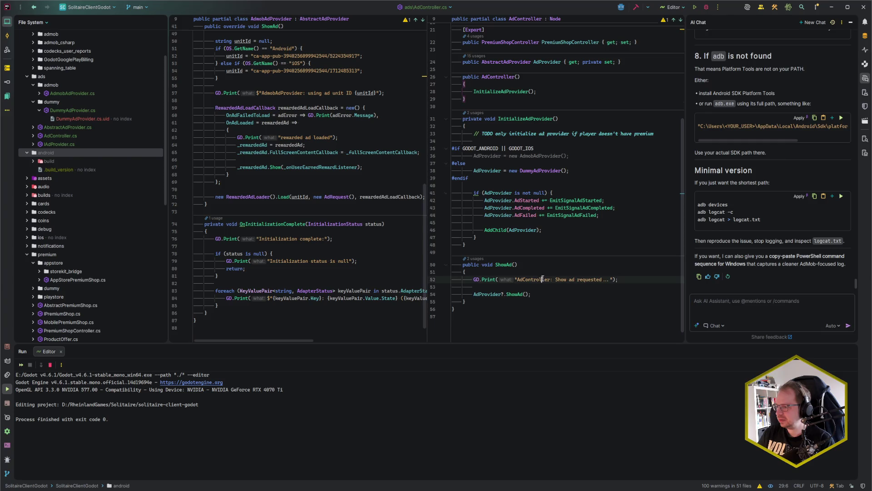
Put the cursor on empty line 49 of AdController.cs, then switch to the browser.
{"action": "left_click", "coordinate": [495, 246]}
{"action": "left_click", "coordinate": [498, 255]}
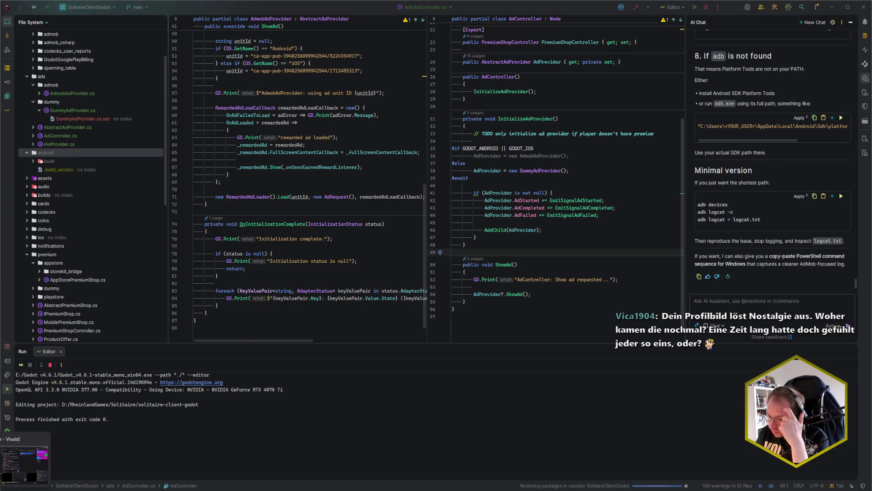
{"action": "key", "text": "alt+Tab"}
Search 'mangatar avatar generator' in a new tab and open the first Mangatar result in another tab.
{"action": "left_click", "coordinate": [798, 10]}
{"action": "type", "text": "ma"}
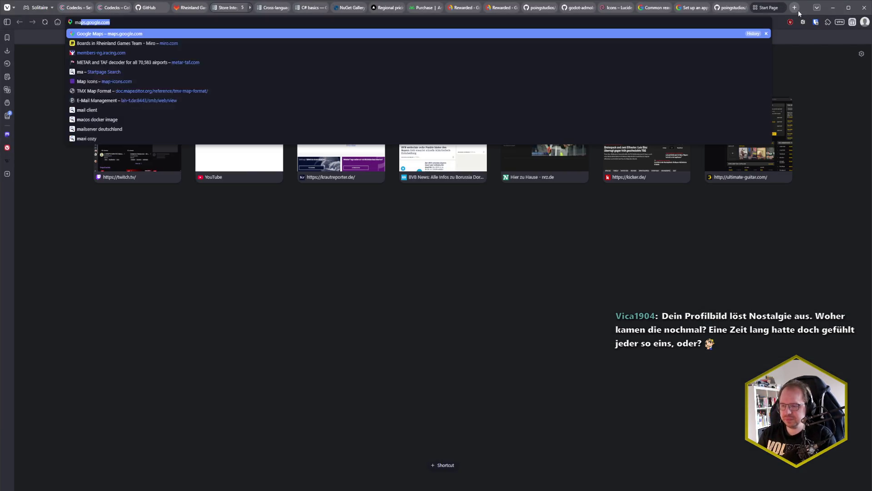
{"action": "type", "text": "ngatar"}
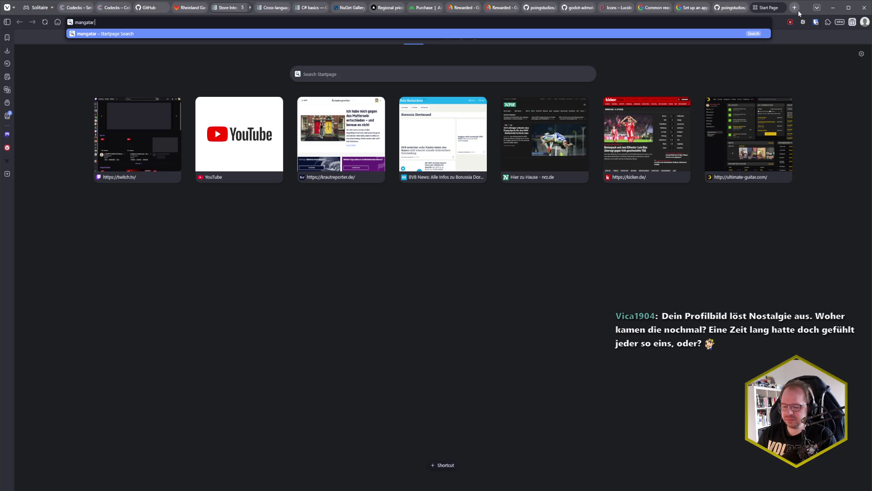
{"action": "type", "text": " avatar generator"}
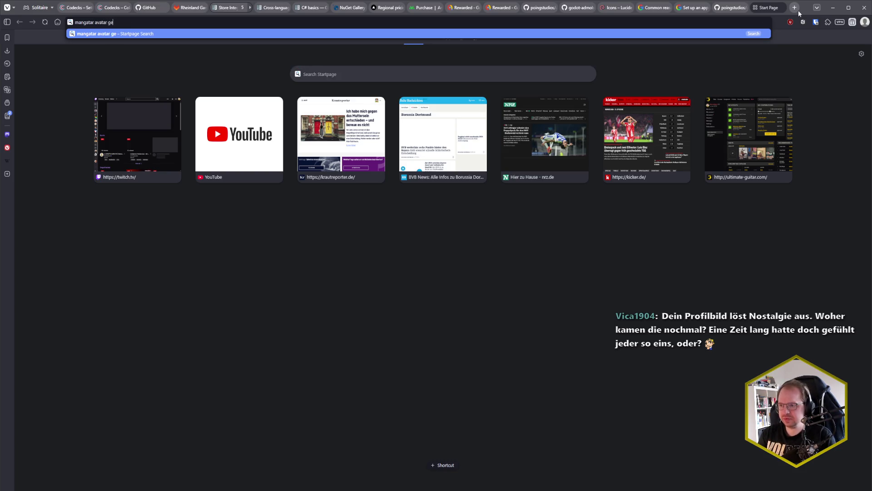
{"action": "key", "text": "Return"}
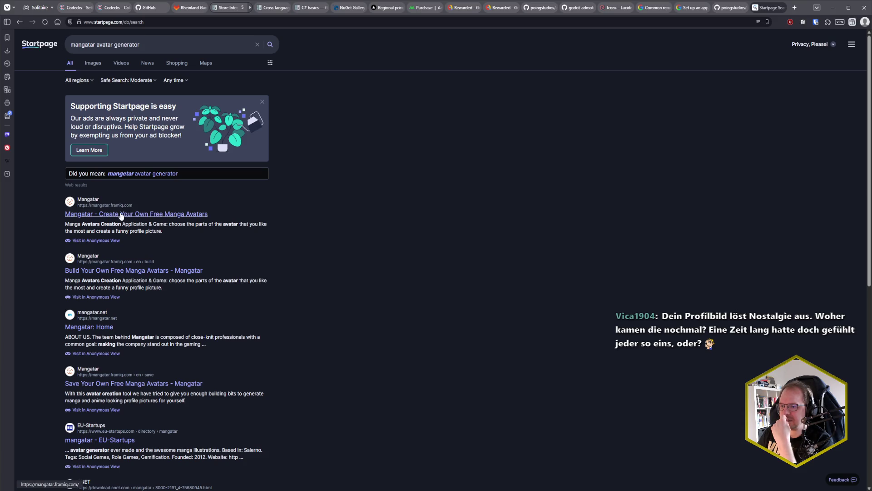
{"action": "middle_click", "coordinate": [121, 216]}
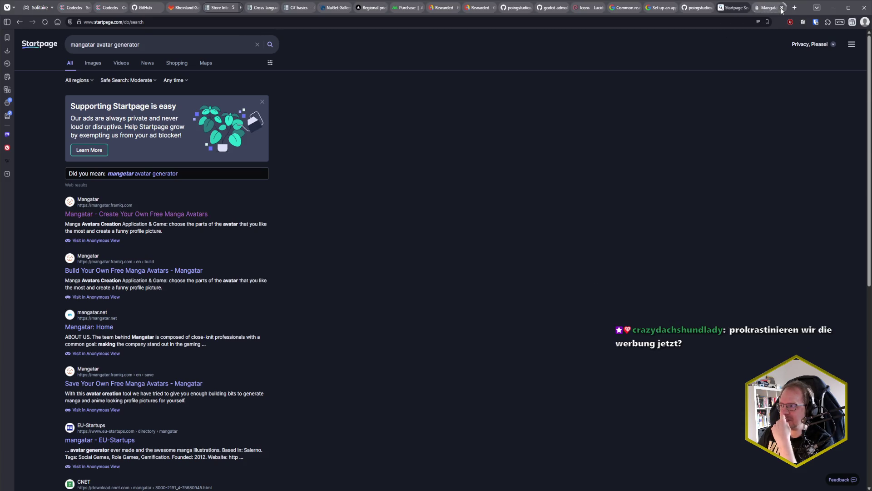
Browse the newly opened Mangatar page.
{"action": "left_click", "coordinate": [765, 13]}
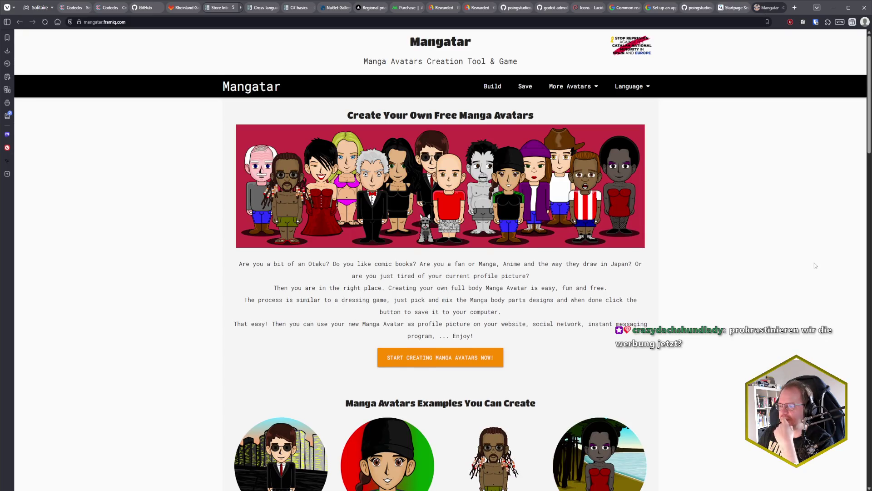
{"action": "scroll", "coordinate": [814, 265], "scroll_direction": "down", "scroll_amount": 3}
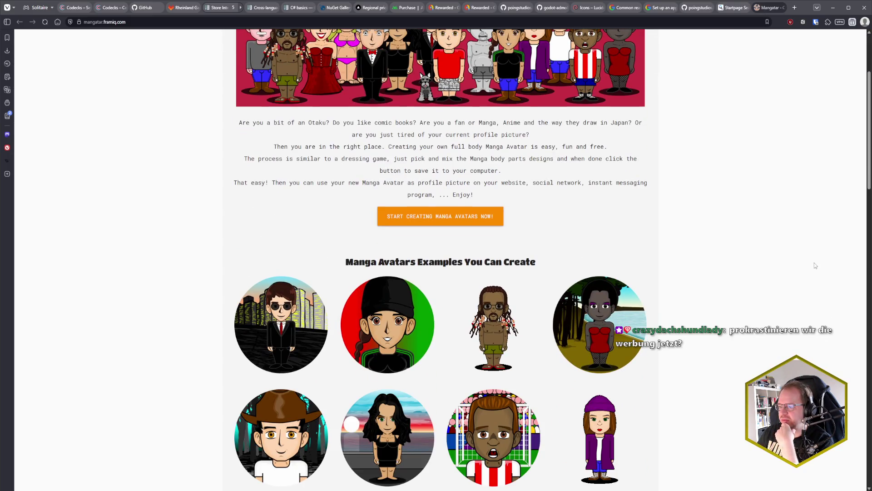
{"action": "scroll", "coordinate": [814, 263], "scroll_direction": "down", "scroll_amount": 3}
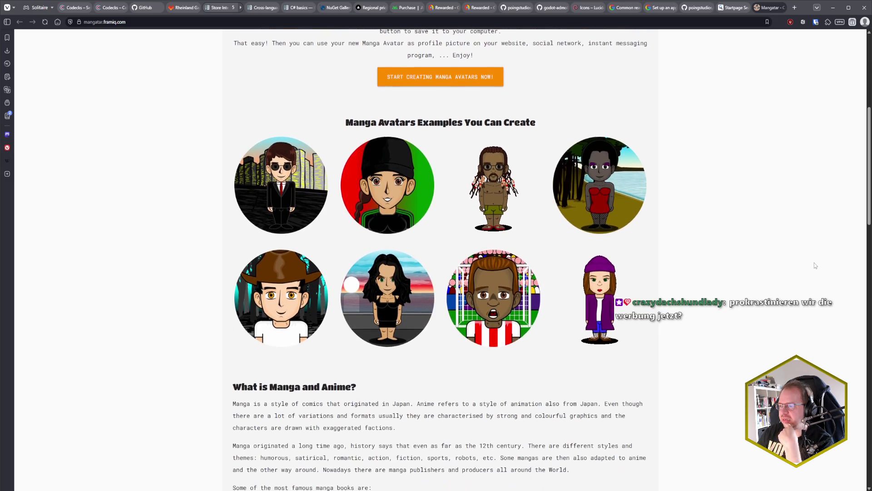
{"action": "scroll", "coordinate": [815, 265], "scroll_direction": "down", "scroll_amount": 10}
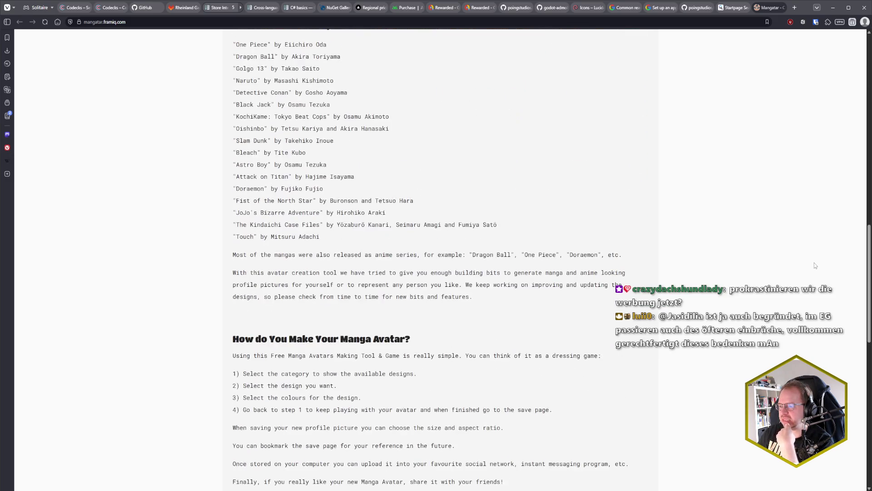
{"action": "scroll", "coordinate": [814, 265], "scroll_direction": "down", "scroll_amount": 12}
{"action": "scroll", "coordinate": [795, 259], "scroll_direction": "up", "scroll_amount": 4}
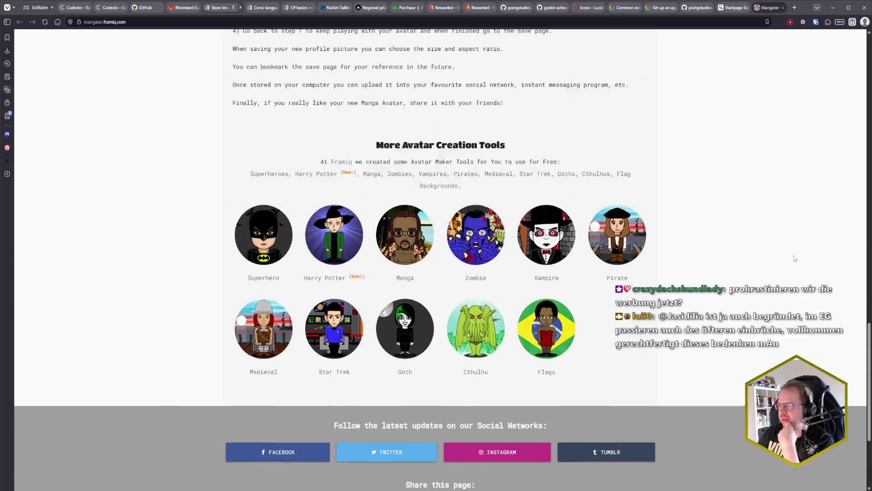
{"action": "scroll", "coordinate": [793, 257], "scroll_direction": "up", "scroll_amount": 20}
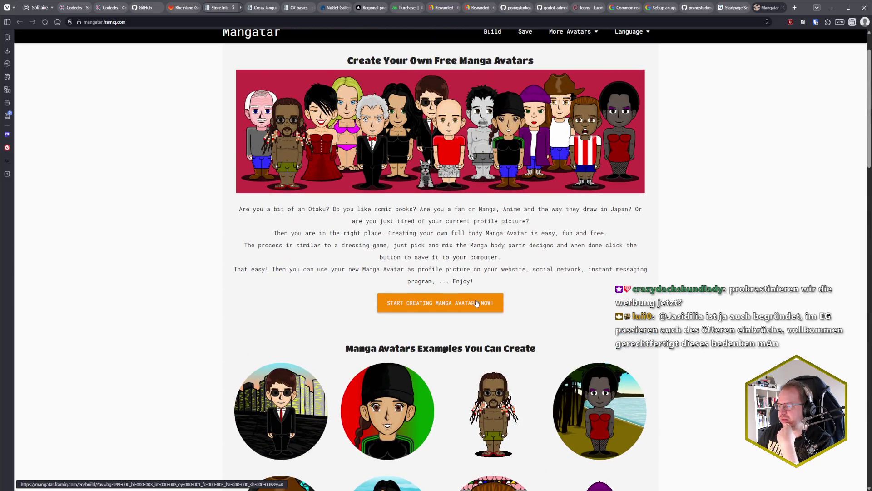
Look over the Mangatar avatar builder, then close its tab.
{"action": "left_click", "coordinate": [476, 303]}
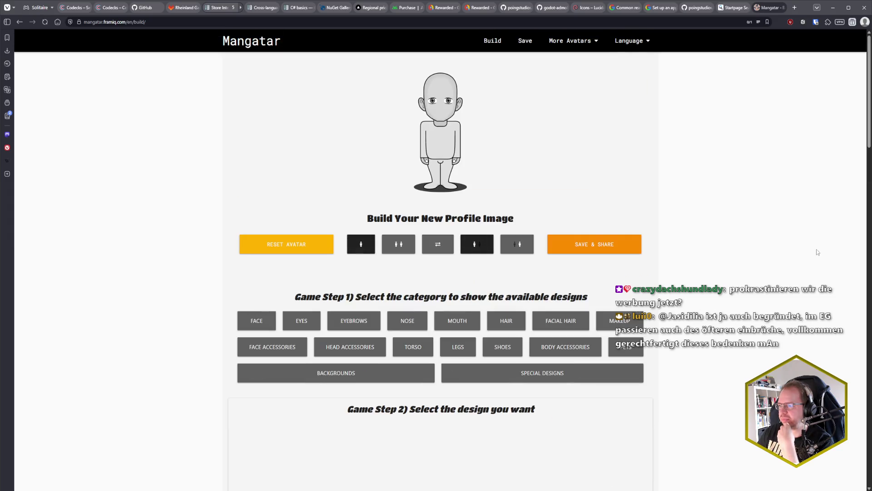
{"action": "scroll", "coordinate": [760, 274], "scroll_direction": "down", "scroll_amount": 5}
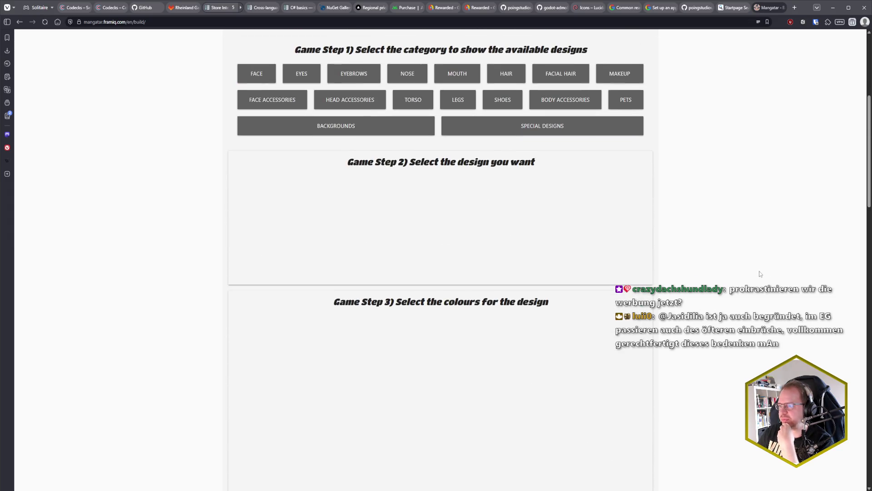
{"action": "scroll", "coordinate": [761, 274], "scroll_direction": "down", "scroll_amount": 10}
{"action": "scroll", "coordinate": [760, 275], "scroll_direction": "up", "scroll_amount": 8}
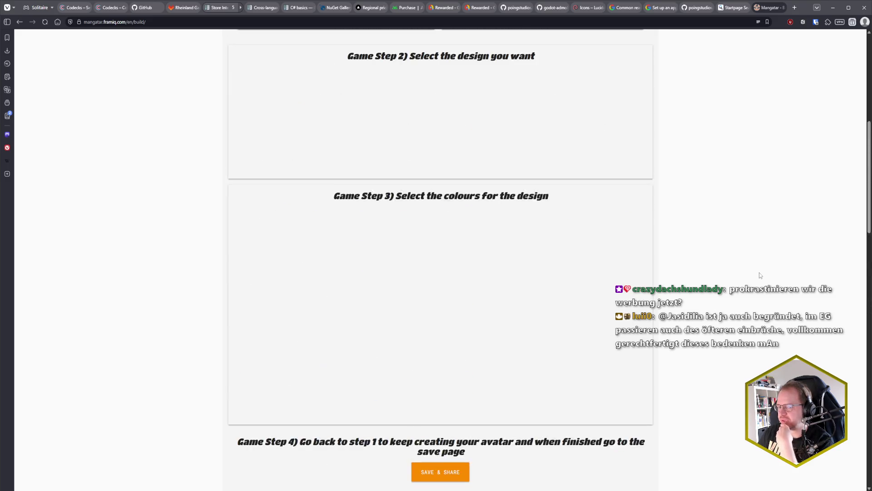
{"action": "scroll", "coordinate": [759, 275], "scroll_direction": "up", "scroll_amount": 8}
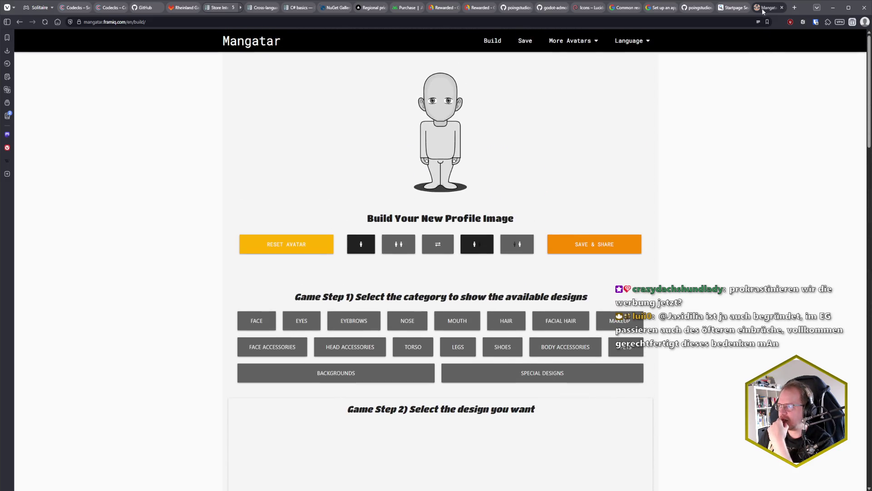
{"action": "middle_click", "coordinate": [770, 9]}
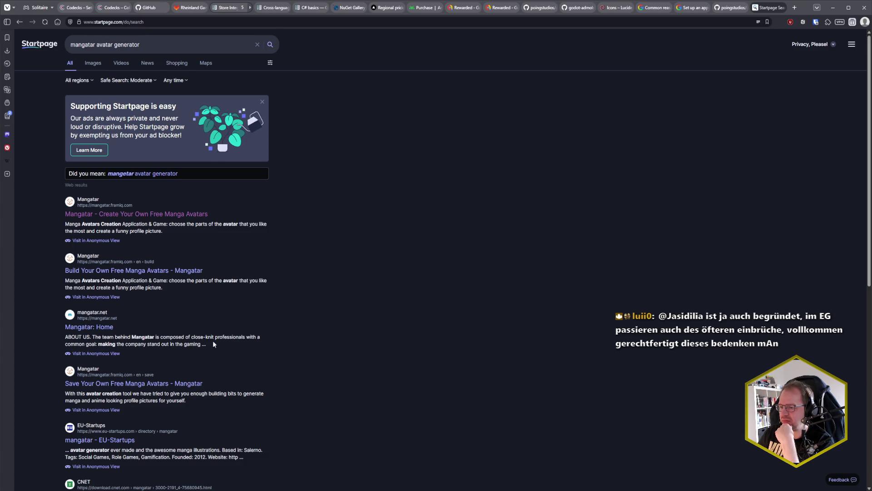
Reopen the Mangatar result in a new tab and start building a new manga avatar.
{"action": "scroll", "coordinate": [213, 342], "scroll_direction": "down", "scroll_amount": 2}
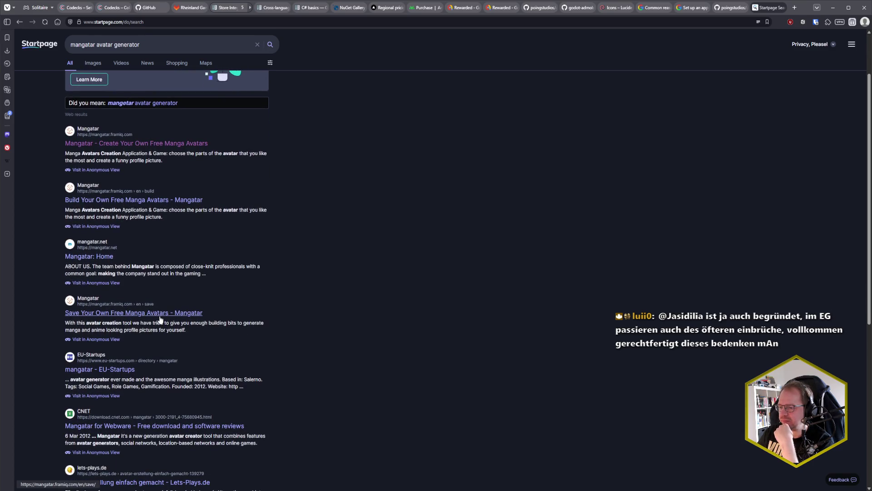
{"action": "scroll", "coordinate": [160, 319], "scroll_direction": "up", "scroll_amount": 1}
{"action": "scroll", "coordinate": [136, 272], "scroll_direction": "down", "scroll_amount": 3}
{"action": "scroll", "coordinate": [122, 235], "scroll_direction": "up", "scroll_amount": 3}
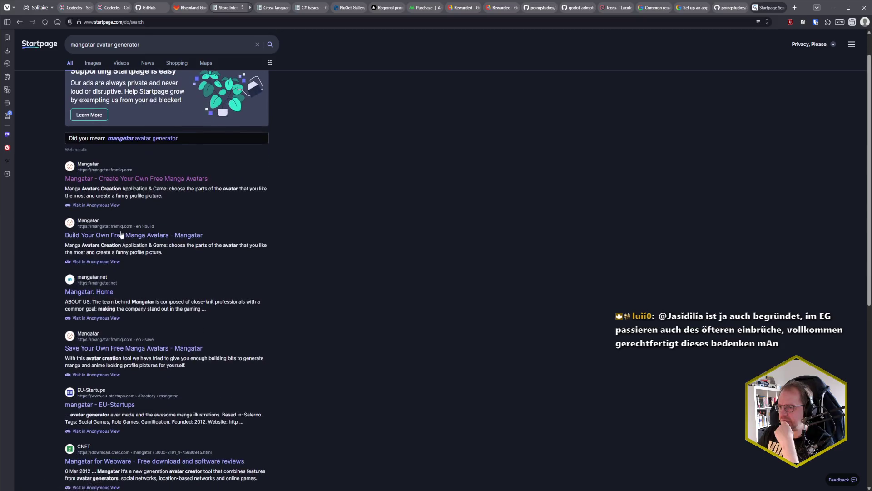
{"action": "middle_click", "coordinate": [144, 184]}
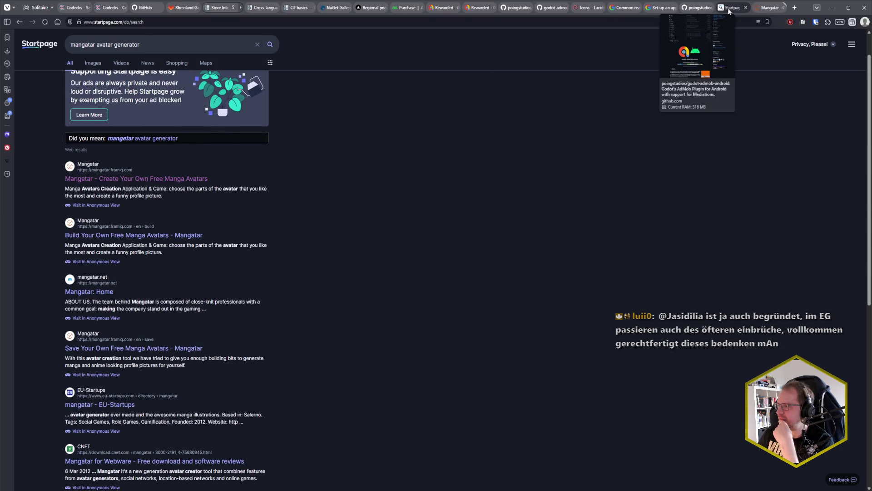
{"action": "left_click", "coordinate": [767, 8]}
{"action": "scroll", "coordinate": [498, 194], "scroll_direction": "down", "scroll_amount": 4}
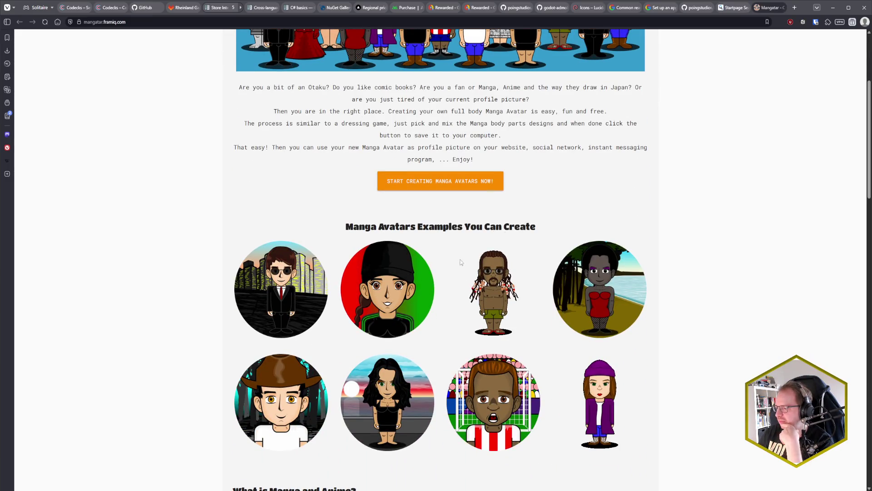
{"action": "left_click", "coordinate": [448, 181]}
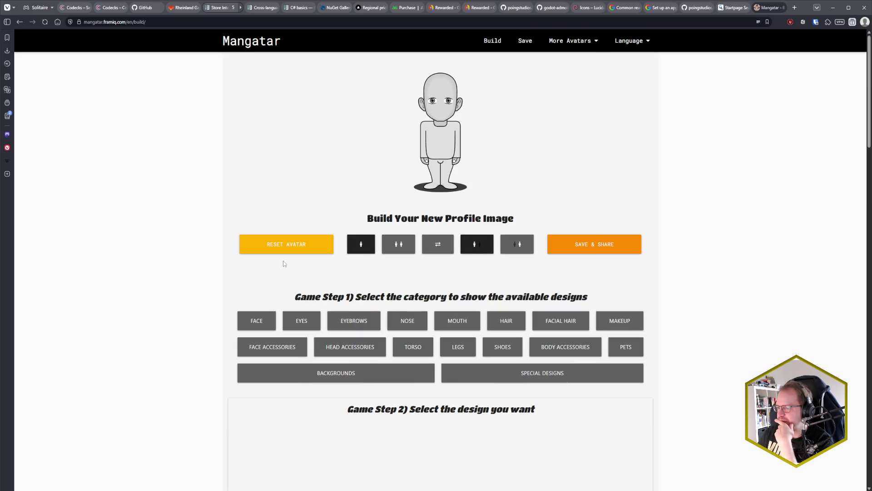
Give the avatar the football-goal stadium background from page 3 of Backgrounds.
{"action": "scroll", "coordinate": [291, 268], "scroll_direction": "down", "scroll_amount": 1}
{"action": "scroll", "coordinate": [371, 247], "scroll_direction": "down", "scroll_amount": 3}
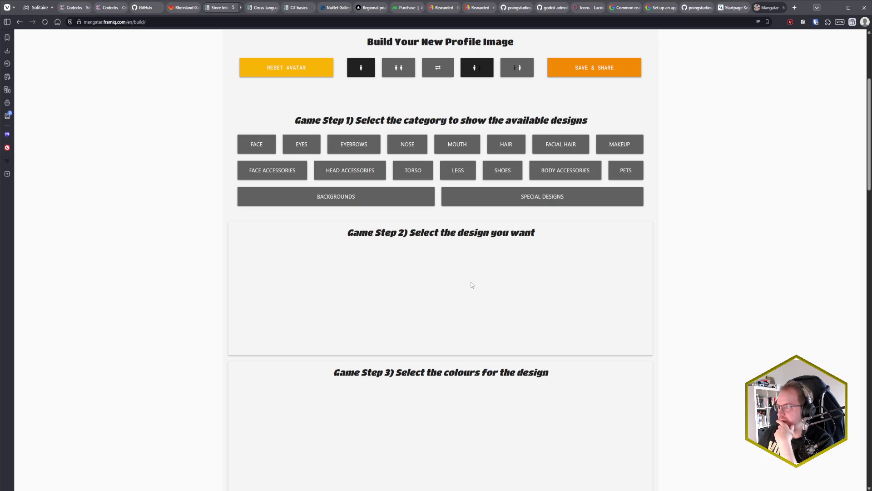
{"action": "scroll", "coordinate": [471, 285], "scroll_direction": "up", "scroll_amount": 1}
{"action": "left_click", "coordinate": [398, 239]}
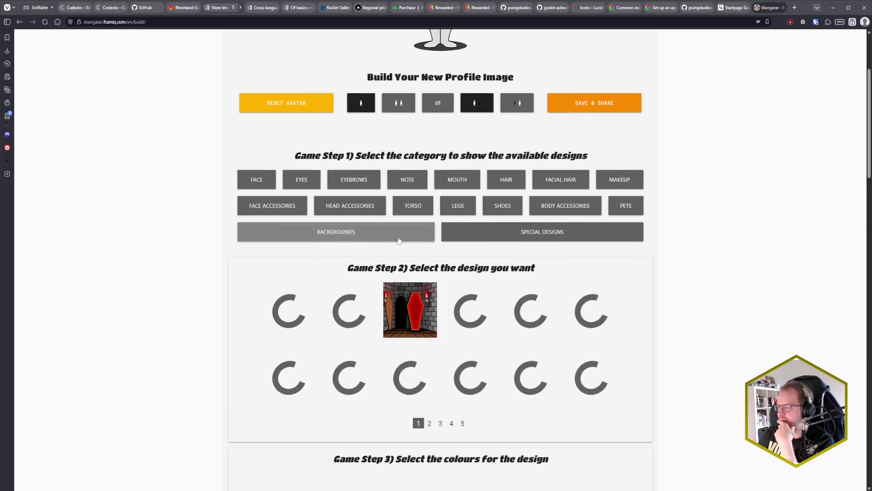
{"action": "scroll", "coordinate": [429, 394], "scroll_direction": "down", "scroll_amount": 1}
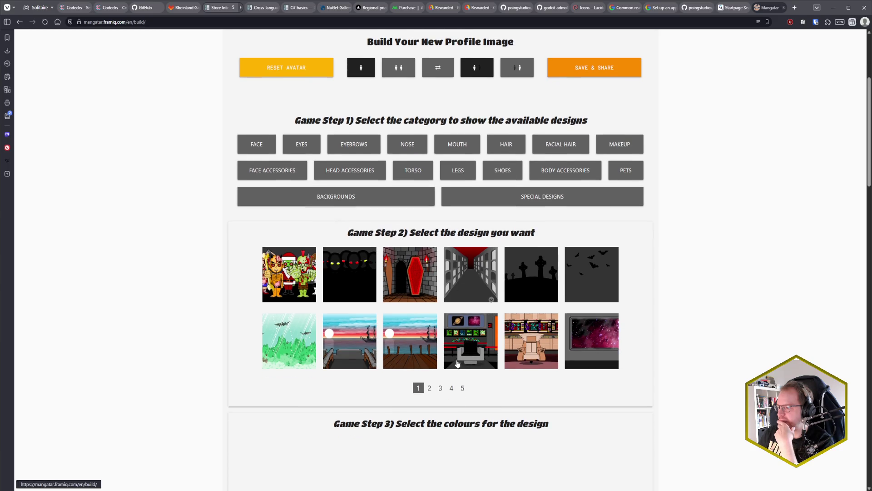
{"action": "left_click", "coordinate": [429, 390]}
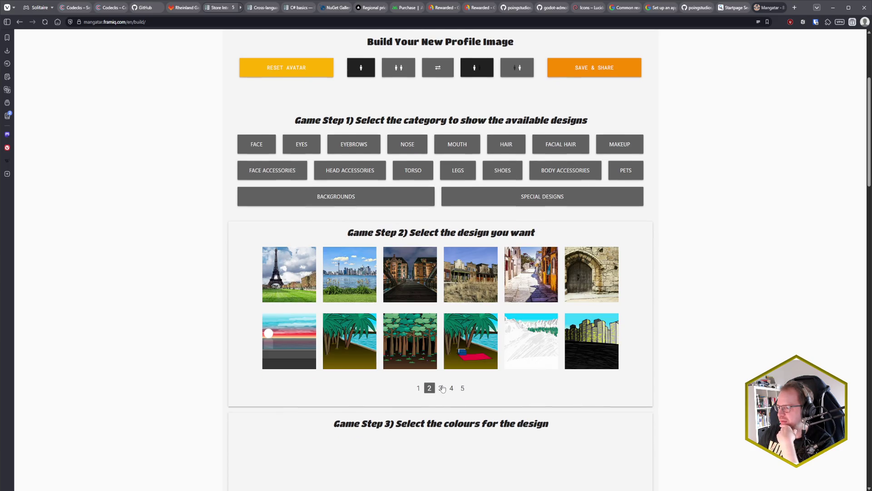
{"action": "left_click", "coordinate": [440, 388]}
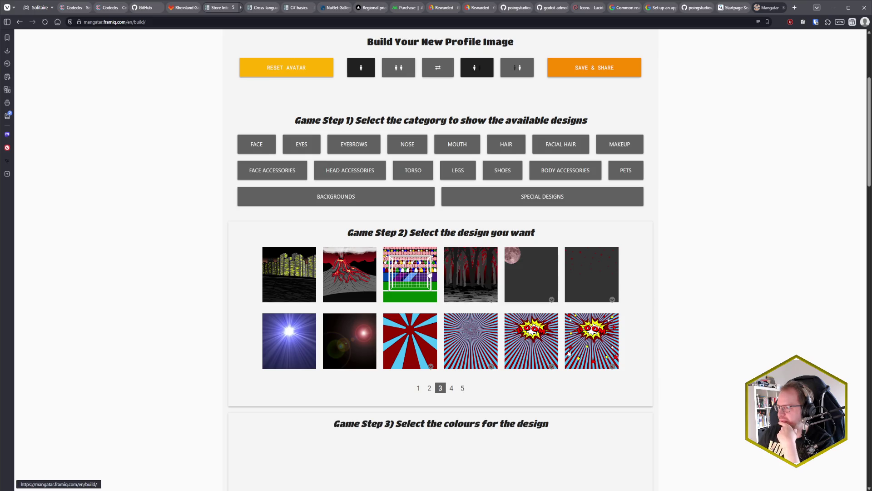
{"action": "left_click", "coordinate": [429, 272]}
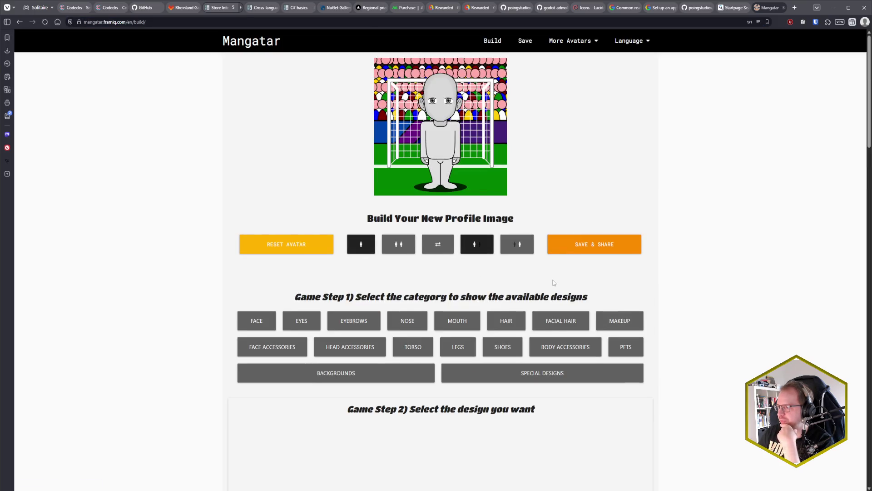
{"action": "left_click", "coordinate": [361, 245]}
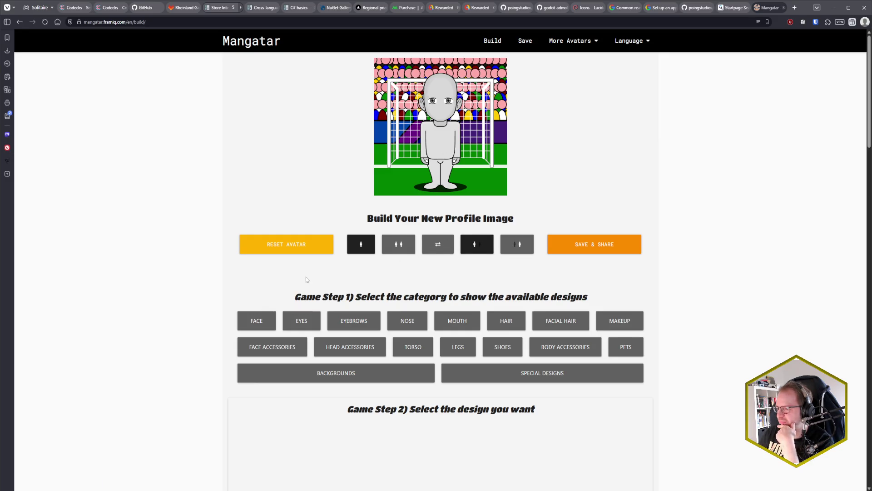
Browse the Special Designs sets, then close the Mangatar and Startpage tabs.
{"action": "scroll", "coordinate": [307, 278], "scroll_direction": "down", "scroll_amount": 4}
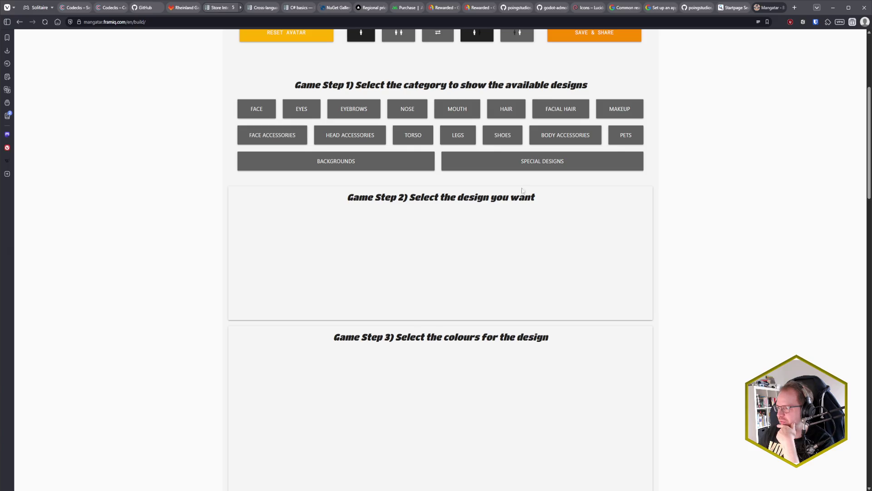
{"action": "left_click", "coordinate": [539, 165]}
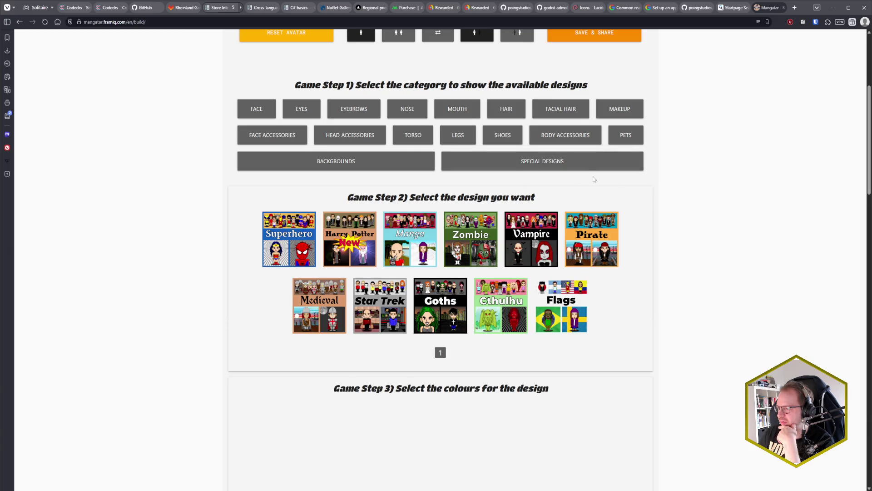
{"action": "scroll", "coordinate": [582, 162], "scroll_direction": "up", "scroll_amount": 3}
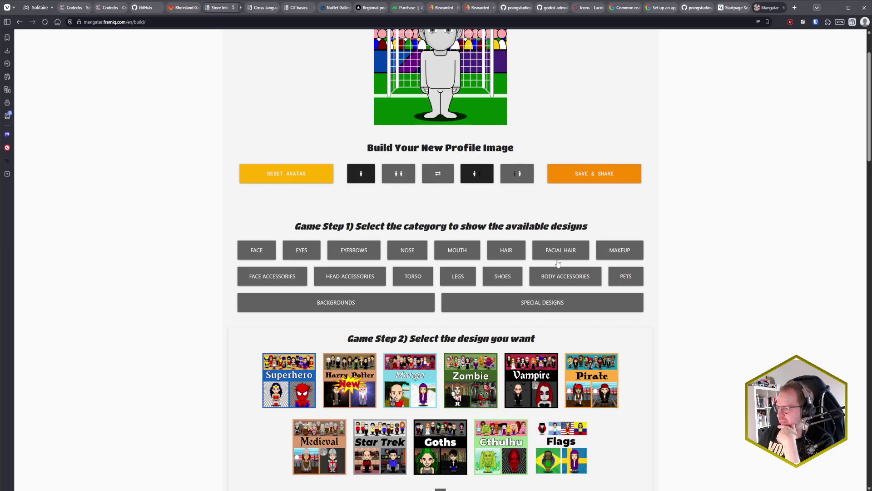
{"action": "scroll", "coordinate": [572, 265], "scroll_direction": "down", "scroll_amount": 5}
{"action": "scroll", "coordinate": [592, 266], "scroll_direction": "up", "scroll_amount": 7}
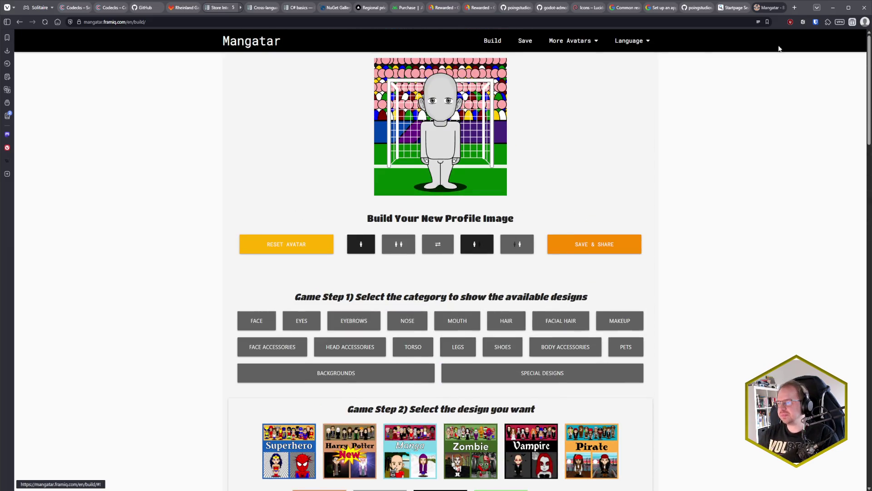
{"action": "left_click", "coordinate": [782, 7]}
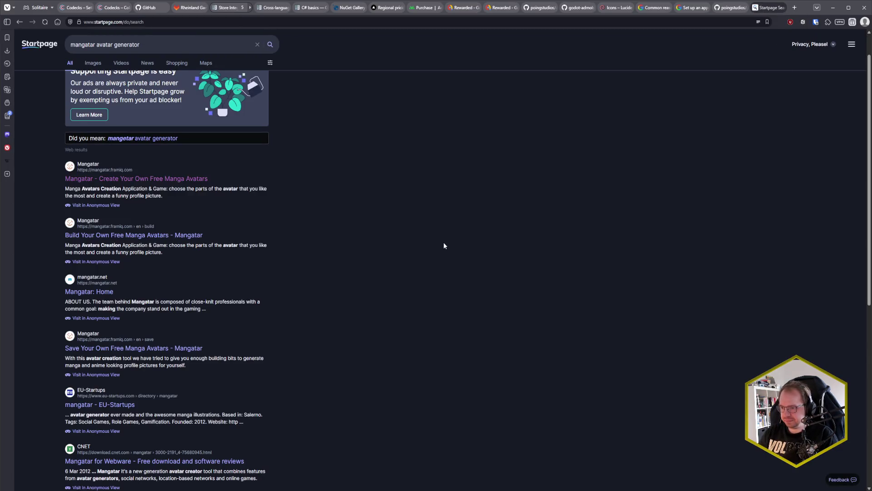
{"action": "left_click", "coordinate": [782, 8]}
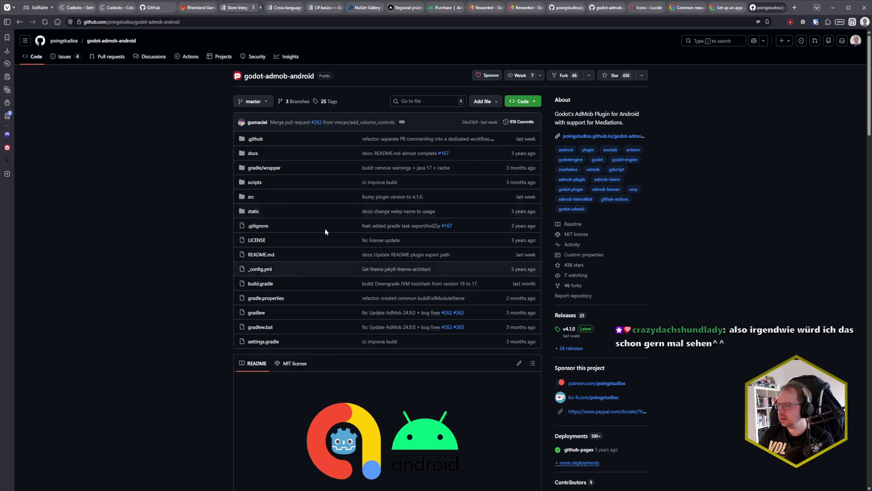
Go to the poingstudios organization page on GitHub.
{"action": "left_click", "coordinate": [73, 42]}
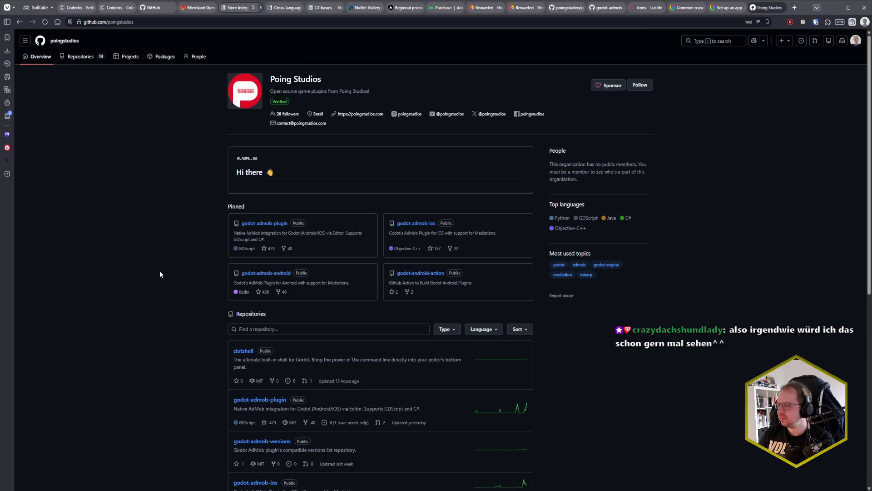
Open the pinned godot-admob-plugin repository.
{"action": "left_click", "coordinate": [275, 224]}
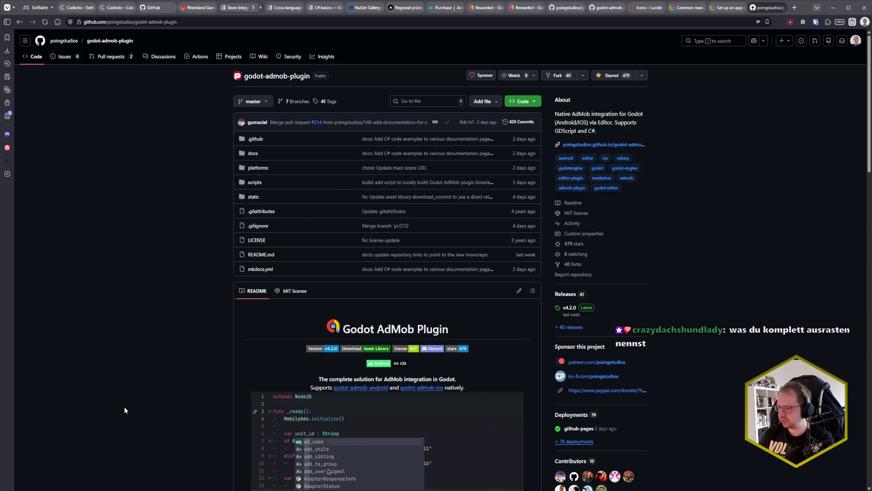
In Godot's FileSystem dock, expand addons/admob/android/bin/ads and select its libs folder.
{"action": "mouse_move", "coordinate": [84, 486]}
{"action": "left_click", "coordinate": [84, 466]}
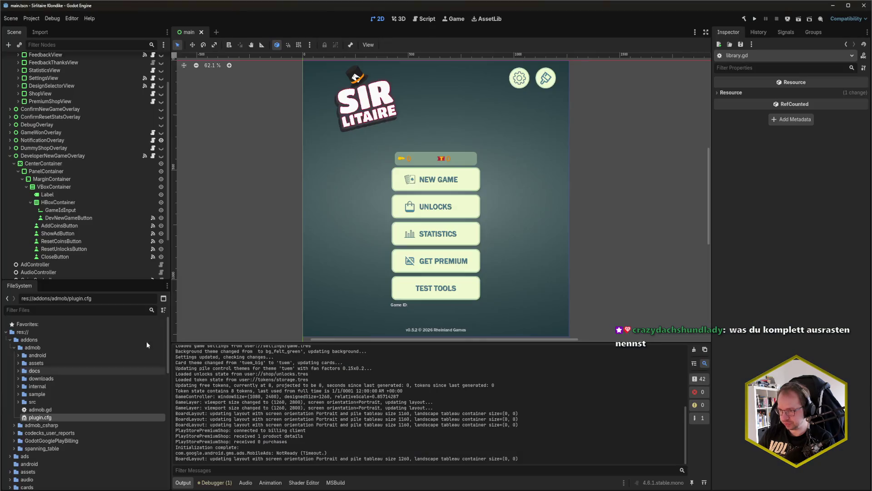
{"action": "left_click", "coordinate": [18, 354]}
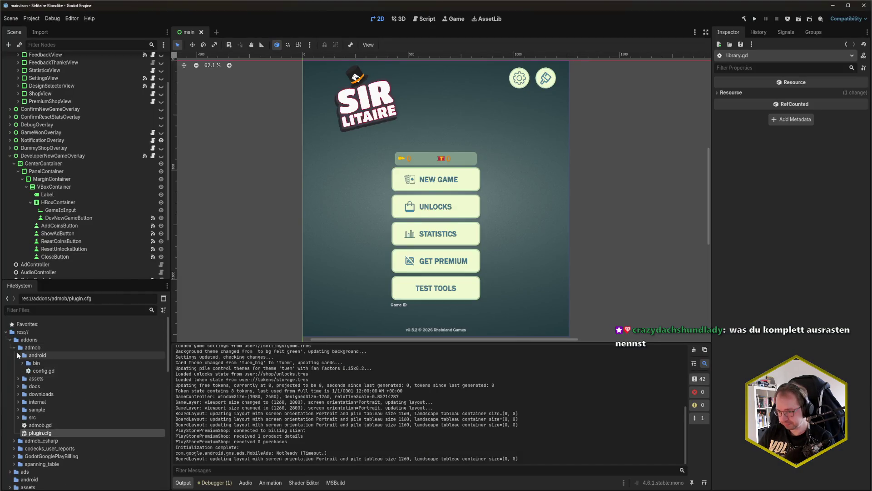
{"action": "left_click", "coordinate": [22, 362]}
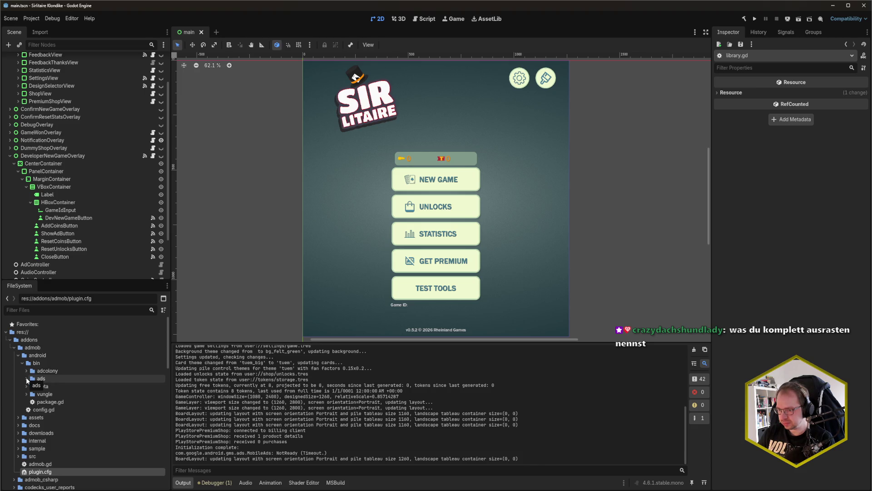
{"action": "left_click", "coordinate": [22, 356]}
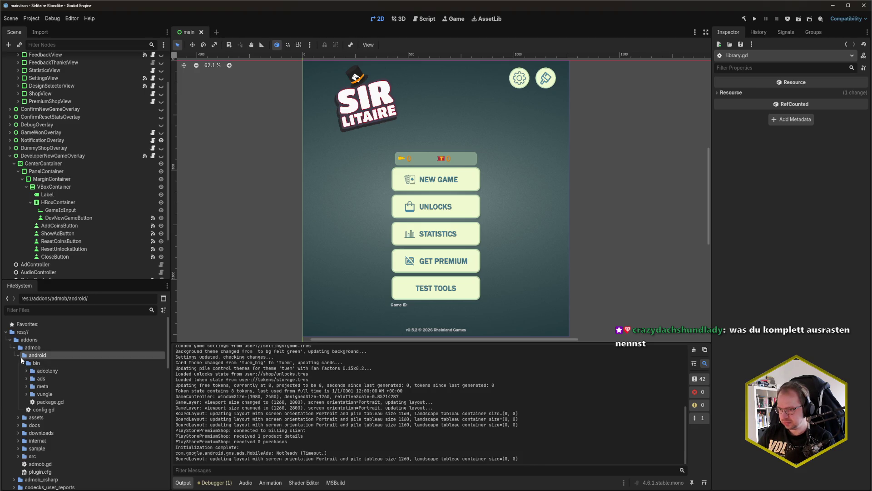
{"action": "left_click", "coordinate": [27, 379]}
{"action": "left_click", "coordinate": [31, 387]}
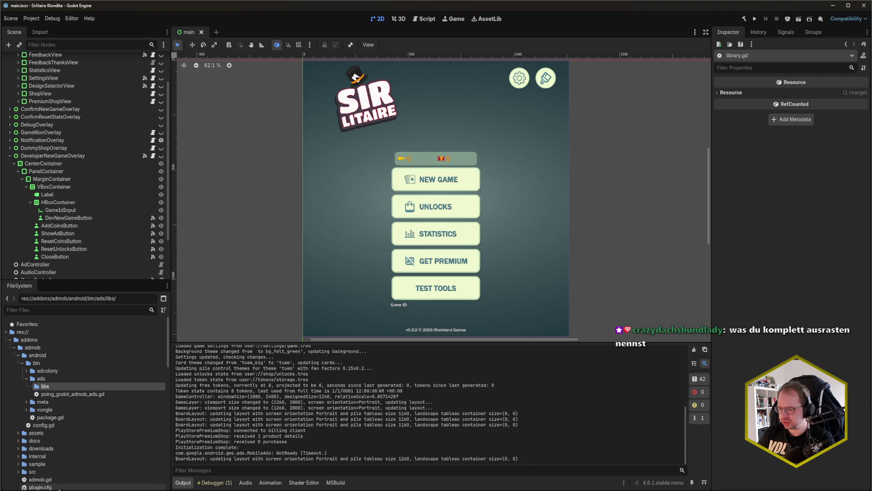
In Rider's Project tree, expand addons/admob/android/bin down to the ads and meta libs folders.
{"action": "key", "text": "alt+Tab"}
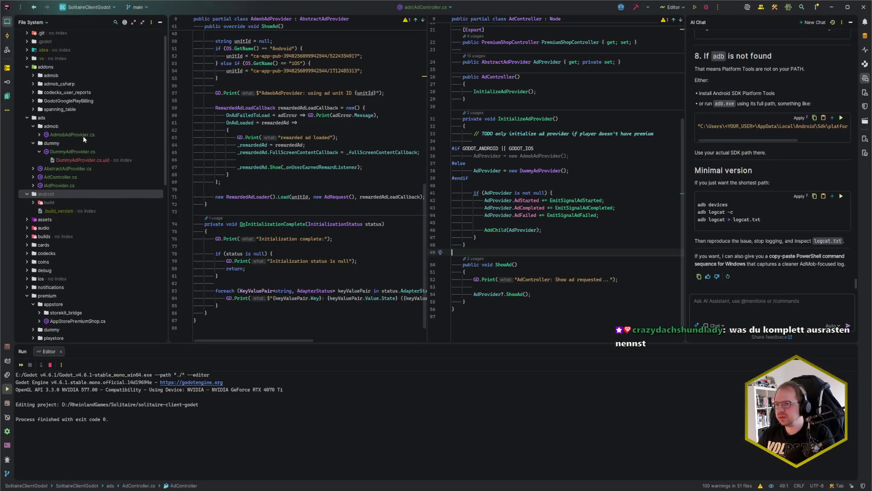
{"action": "left_click", "coordinate": [31, 86]}
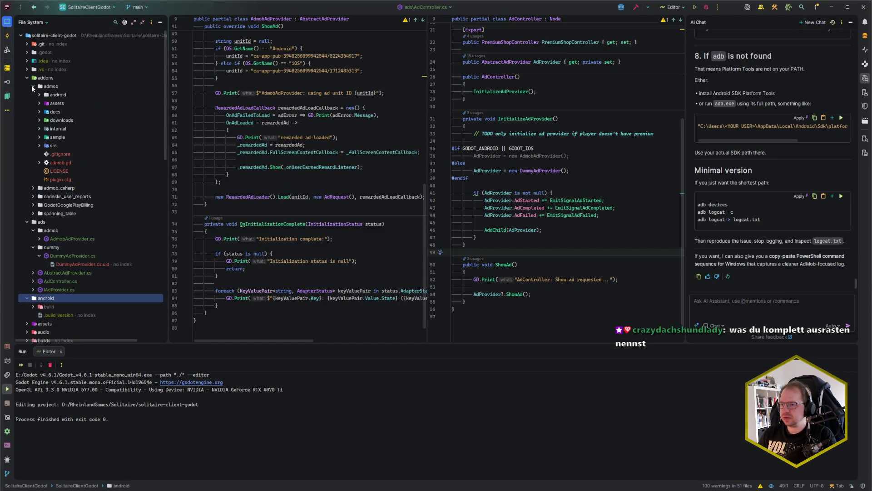
{"action": "left_click", "coordinate": [36, 103]}
{"action": "left_click", "coordinate": [37, 93]}
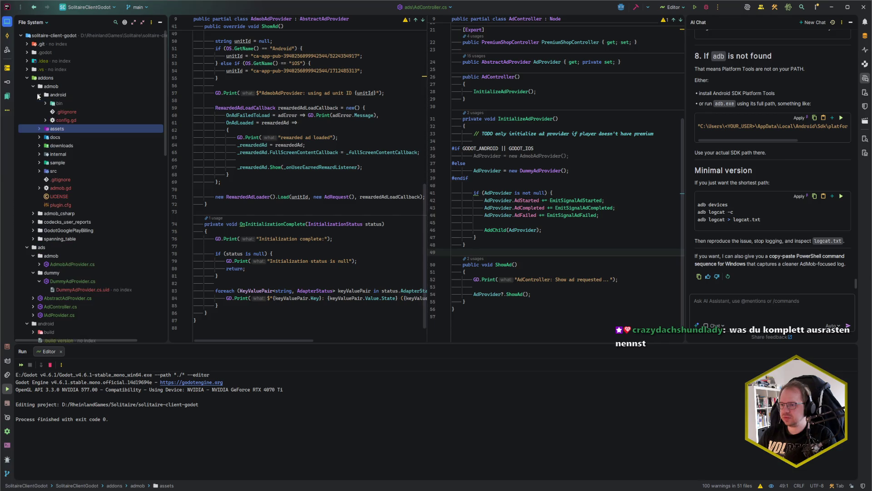
{"action": "left_click", "coordinate": [45, 104]}
{"action": "left_click", "coordinate": [48, 119]}
{"action": "left_click", "coordinate": [50, 119]}
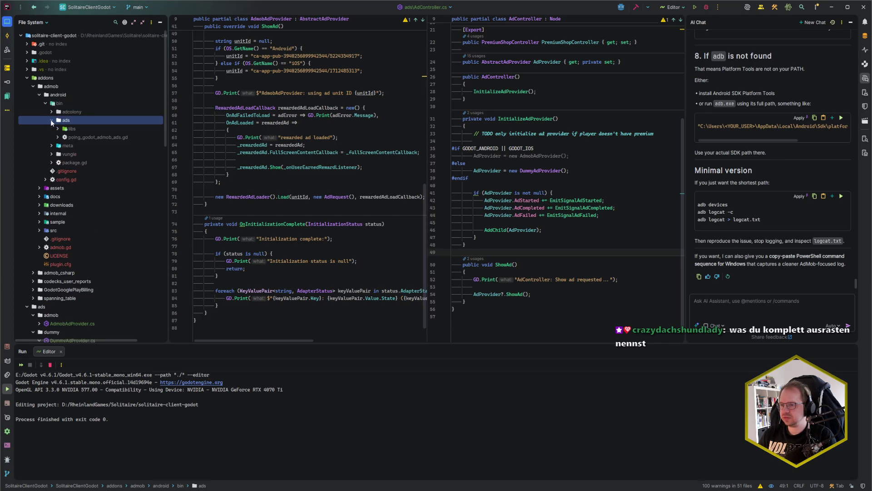
{"action": "left_click", "coordinate": [56, 129]}
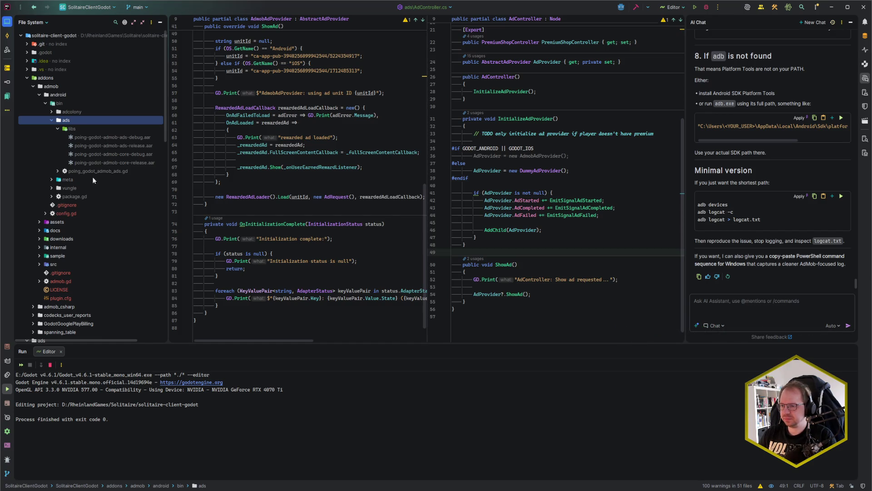
{"action": "left_click", "coordinate": [47, 179]}
{"action": "left_click", "coordinate": [51, 180]}
{"action": "left_click", "coordinate": [57, 188]}
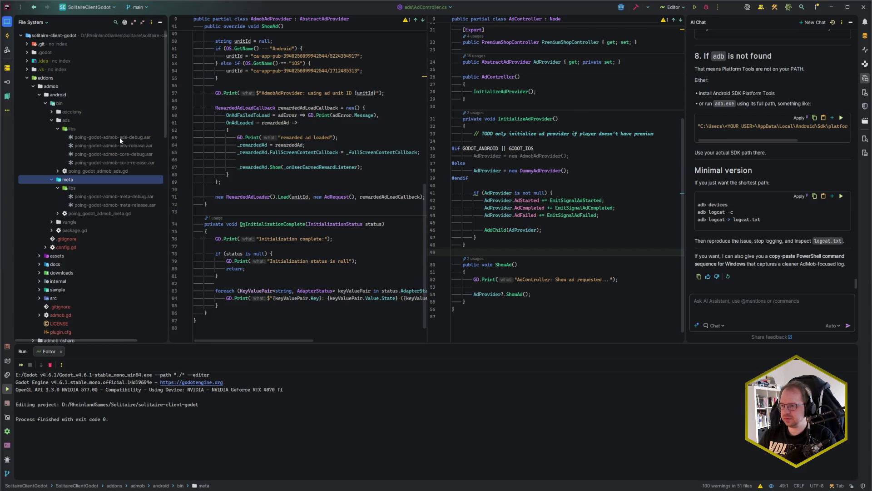
Open the ads release .aar in Android Studio, dismissing the file-type prompt.
{"action": "left_click", "coordinate": [95, 138]}
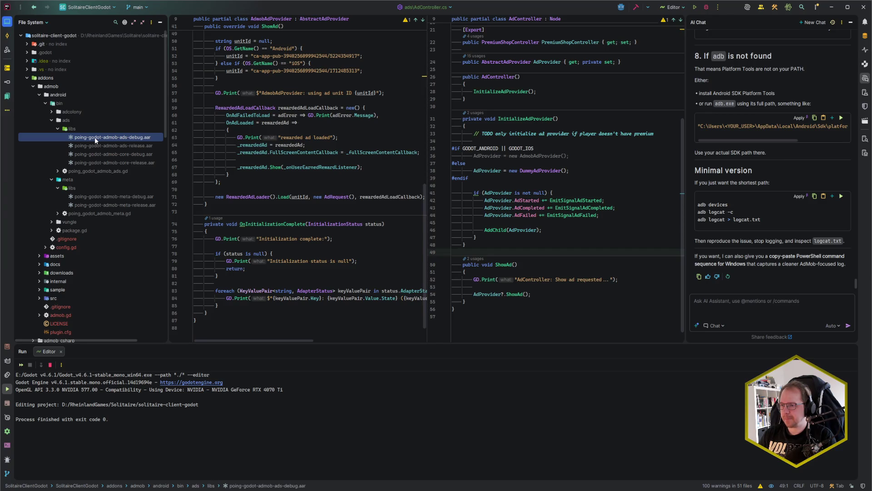
{"action": "left_click", "coordinate": [97, 145]}
{"action": "double_click", "coordinate": [114, 148]}
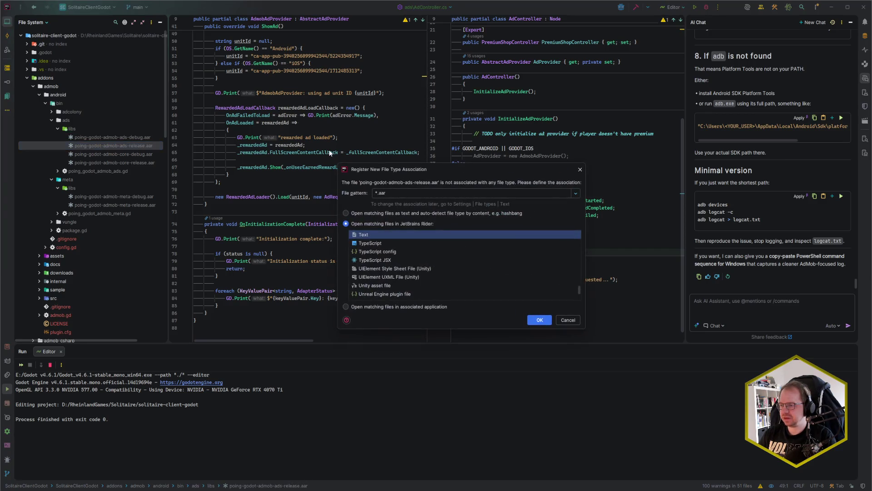
{"action": "left_click", "coordinate": [569, 320]}
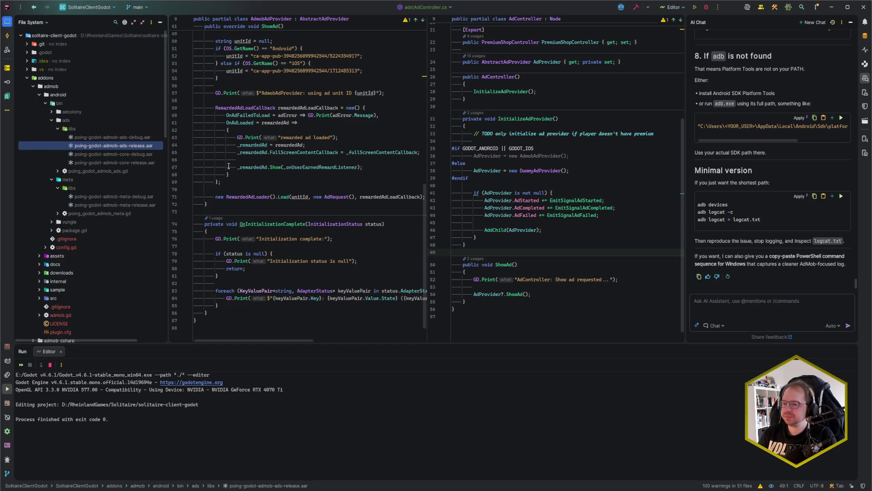
{"action": "double_click", "coordinate": [87, 147]}
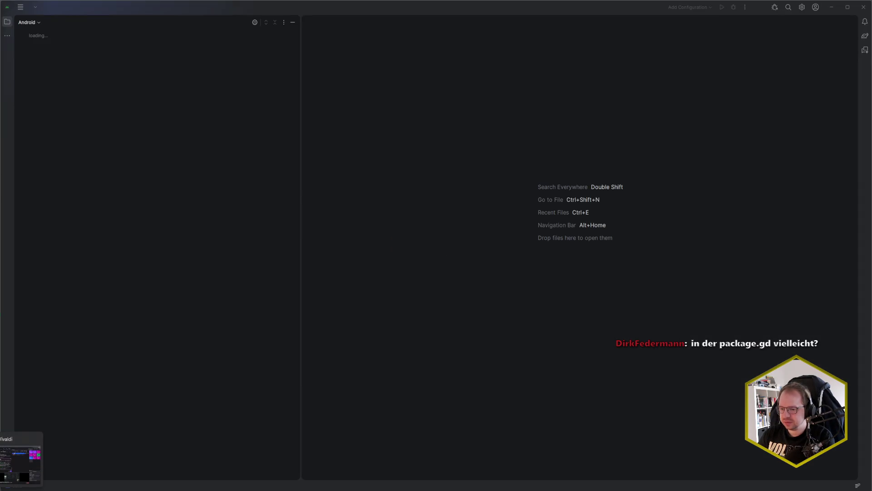
Return to Rider and open the android plugin's package.gd.
{"action": "left_click", "coordinate": [21, 462]}
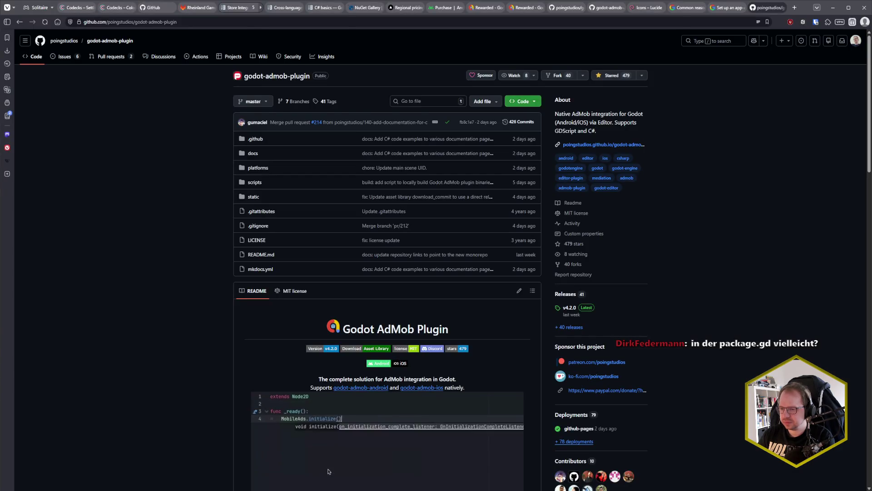
{"action": "key", "text": "alt+Tab"}
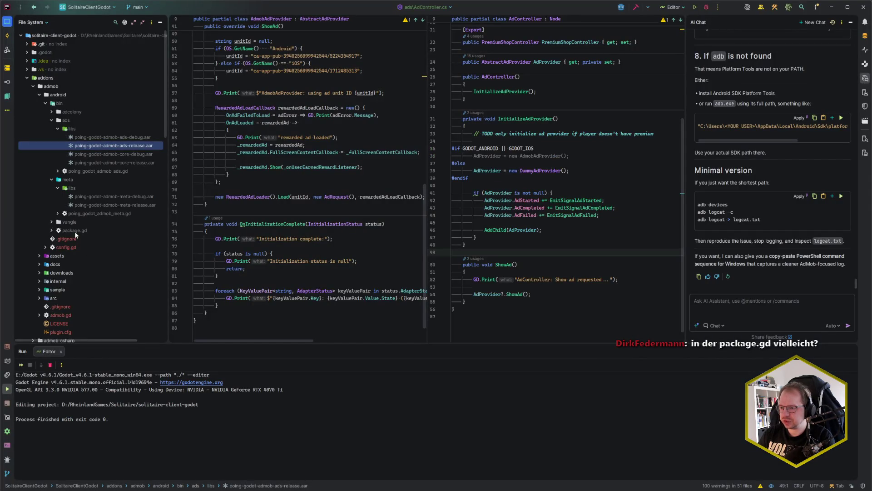
{"action": "double_click", "coordinate": [75, 232]}
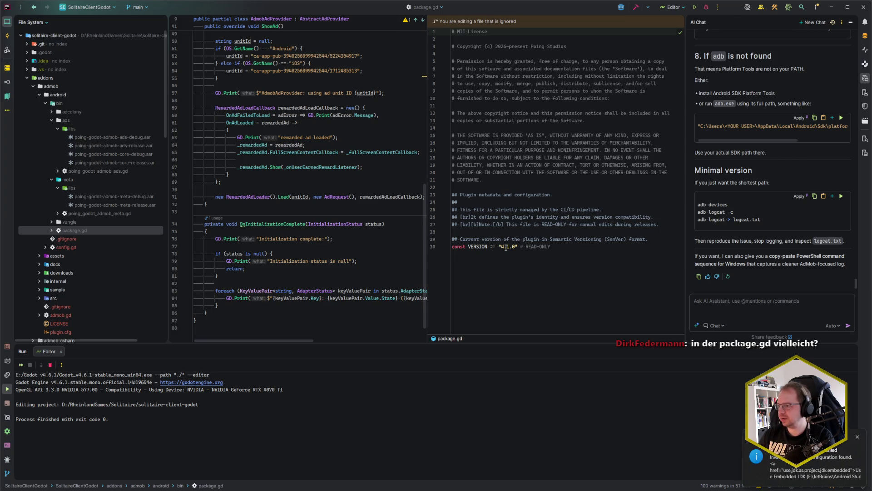
Check that line 30 of package.gd sets the plugin VERSION to 4.1.0.
{"action": "left_click", "coordinate": [521, 247]}
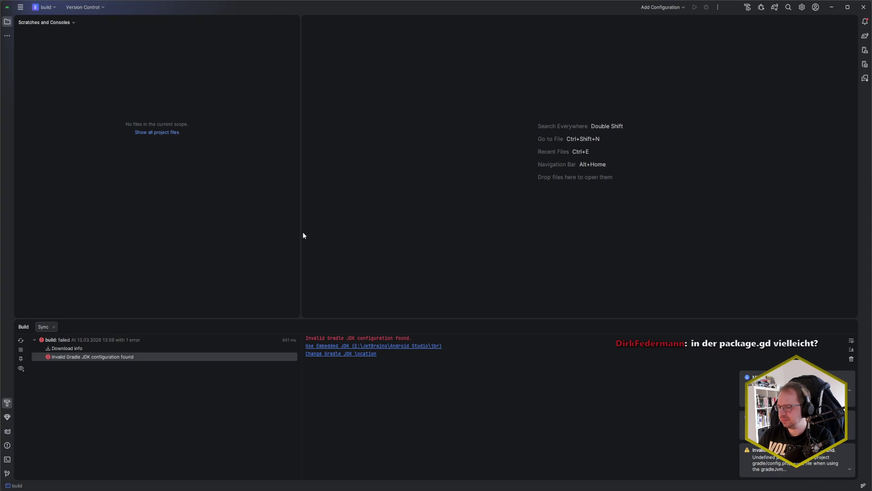
Hide Android Studio's Project panel so the editor fills the window.
{"action": "left_click_drag", "start_coordinate": [302, 233], "coordinate": [180, 233]}
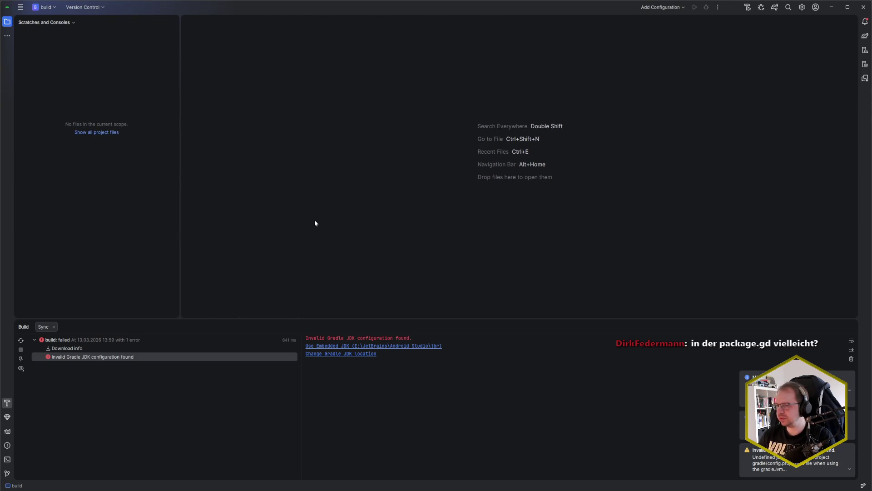
{"action": "key", "text": "alt+1"}
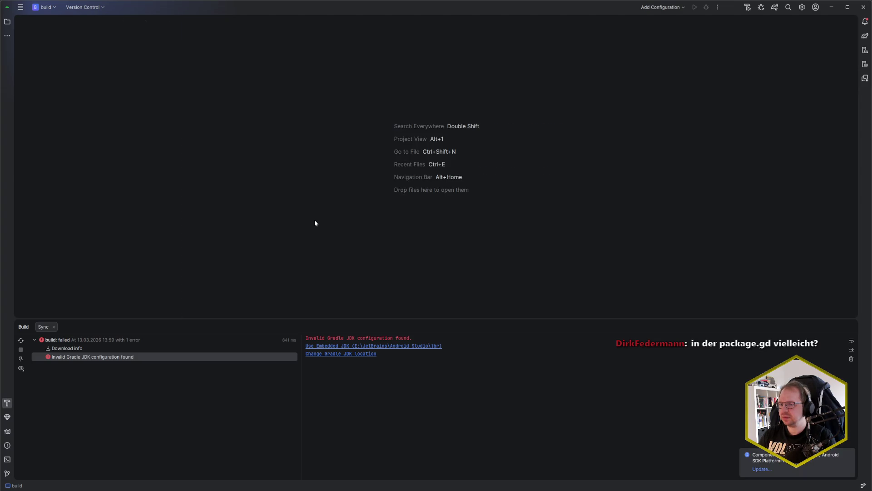
{"action": "key", "text": "alt+1"}
{"action": "key", "text": "alt+1"}
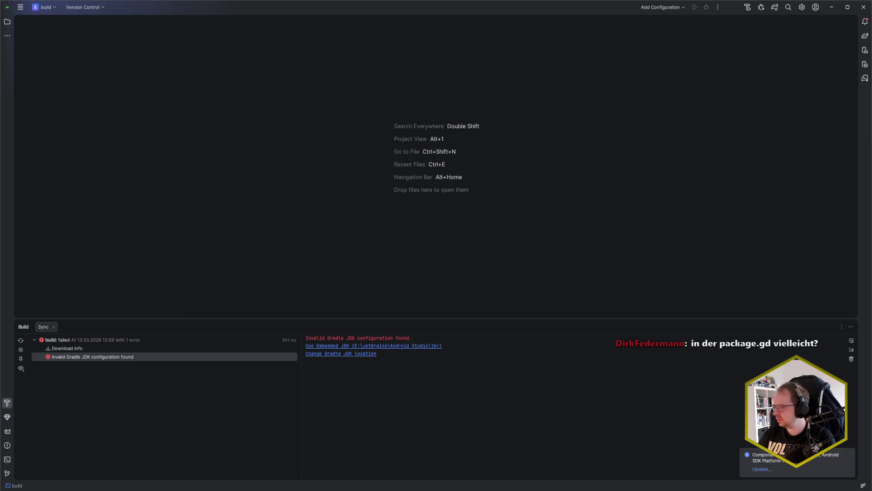
Load poing-godot-admob-ads-release.aar from Rider into Android Studio for inspection.
{"action": "left_click", "coordinate": [21, 8]}
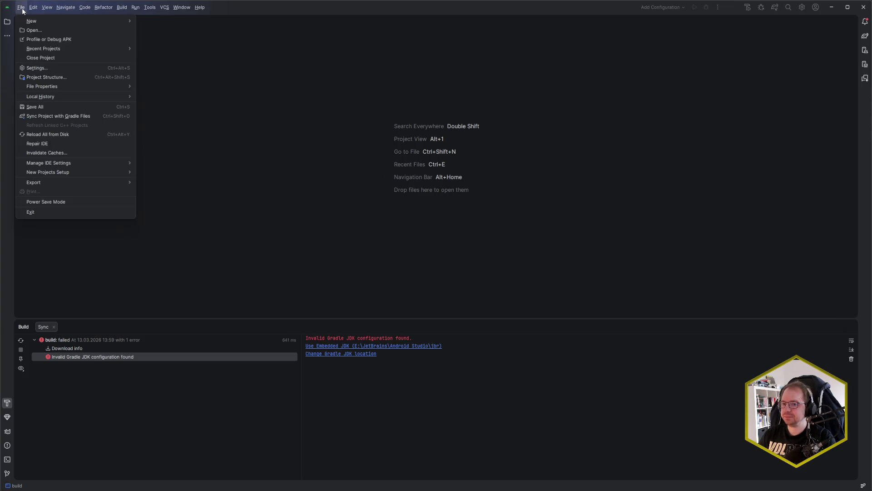
{"action": "left_click", "coordinate": [22, 10]}
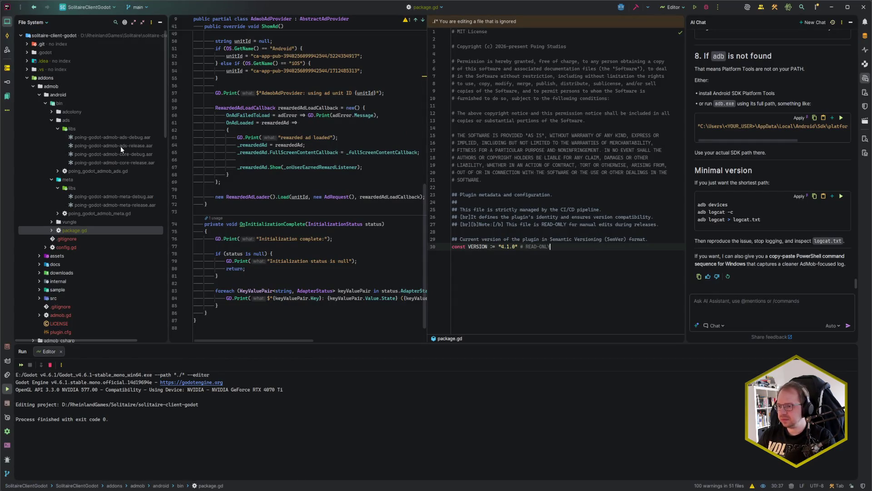
{"action": "left_click", "coordinate": [100, 145]}
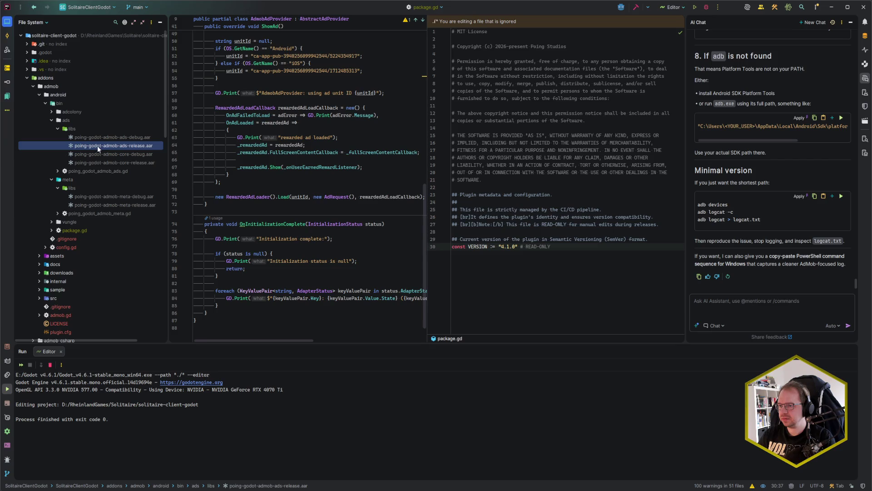
{"action": "mouse_move", "coordinate": [97, 145]}
{"action": "left_mouse_down"}
{"action": "mouse_move", "coordinate": [122, 478]}
{"action": "mouse_move", "coordinate": [143, 175]}
{"action": "left_mouse_up"}
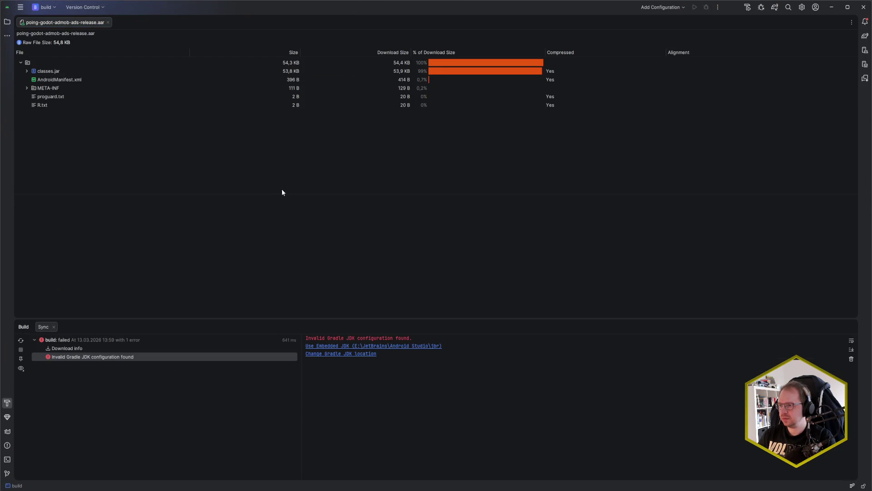
Review the library's AndroidManifest.xml, highlighting the ACCESS_NETWORK_STATE permission lines.
{"action": "left_click", "coordinate": [48, 87]}
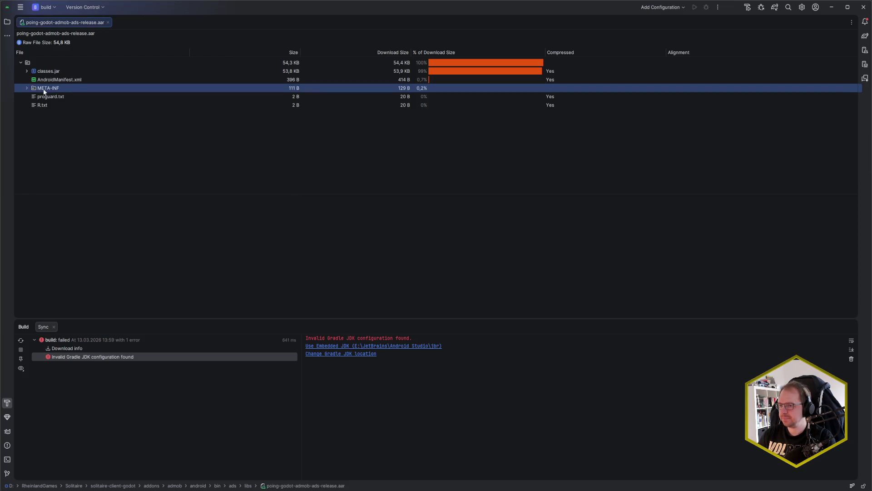
{"action": "left_click", "coordinate": [28, 87]}
{"action": "left_click", "coordinate": [28, 88]}
{"action": "left_click", "coordinate": [24, 87]}
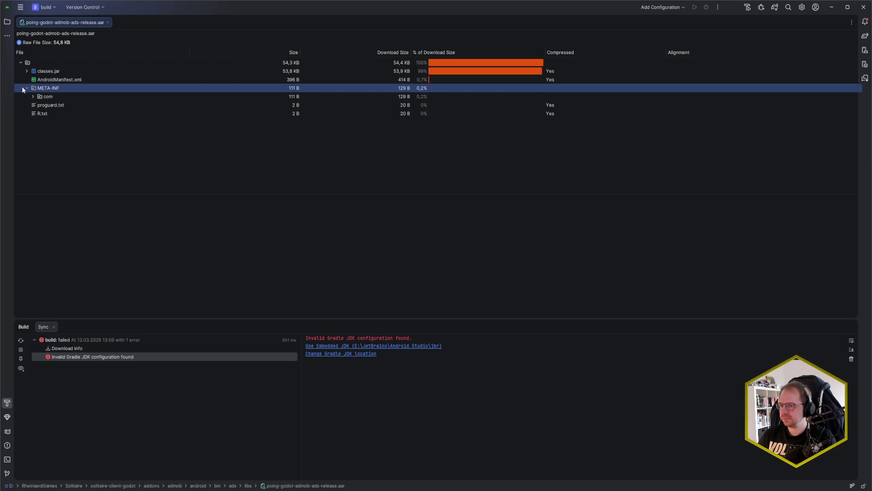
{"action": "left_click", "coordinate": [59, 82]}
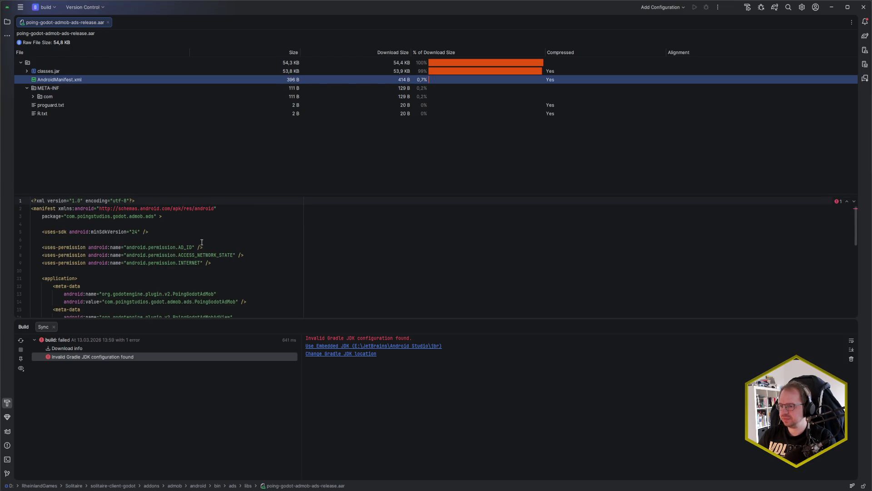
{"action": "scroll", "coordinate": [205, 247], "scroll_direction": "down", "scroll_amount": 1}
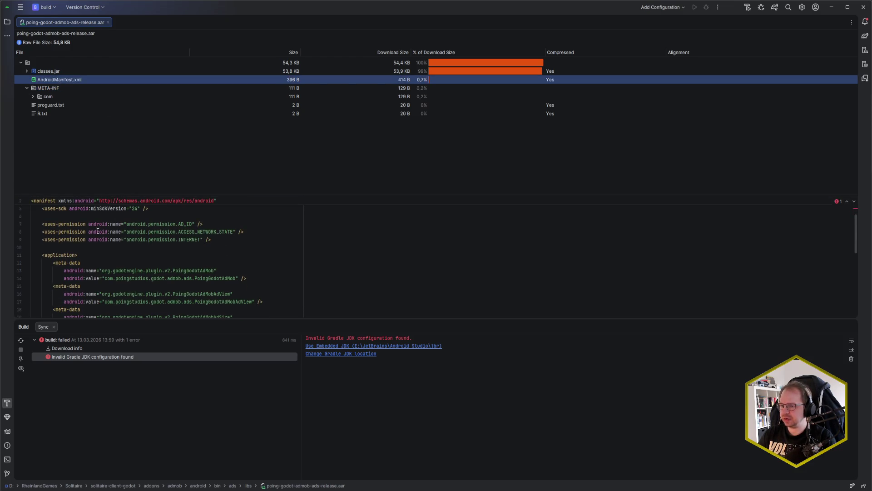
{"action": "left_click_drag", "start_coordinate": [41, 224], "coordinate": [222, 235]}
{"action": "left_click", "coordinate": [229, 241]}
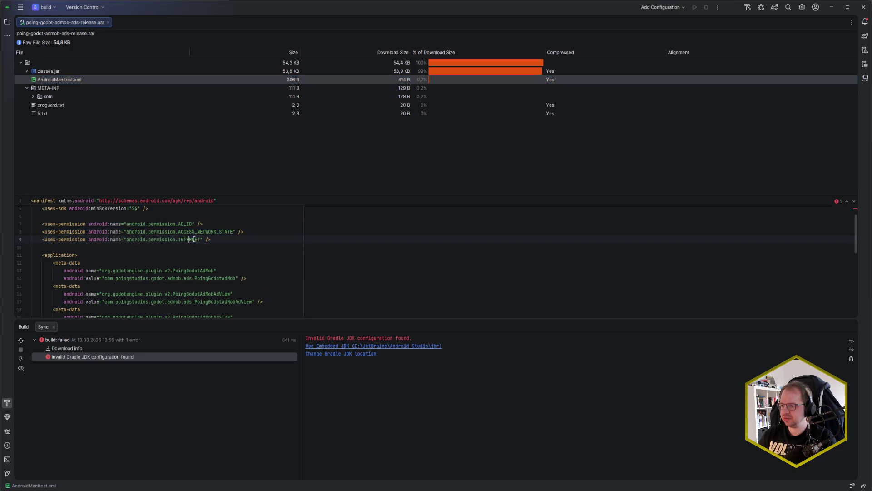
{"action": "left_click", "coordinate": [231, 251]}
{"action": "scroll", "coordinate": [231, 250], "scroll_direction": "down", "scroll_amount": 3}
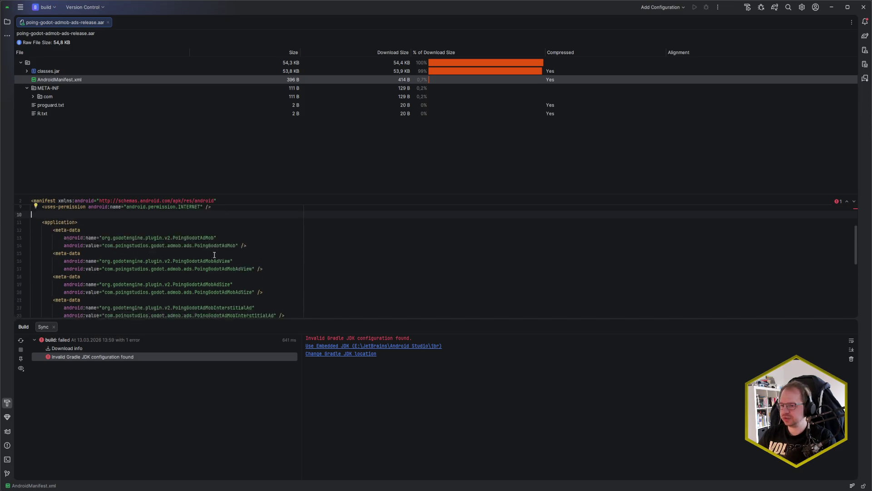
{"action": "scroll", "coordinate": [207, 257], "scroll_direction": "down", "scroll_amount": 5}
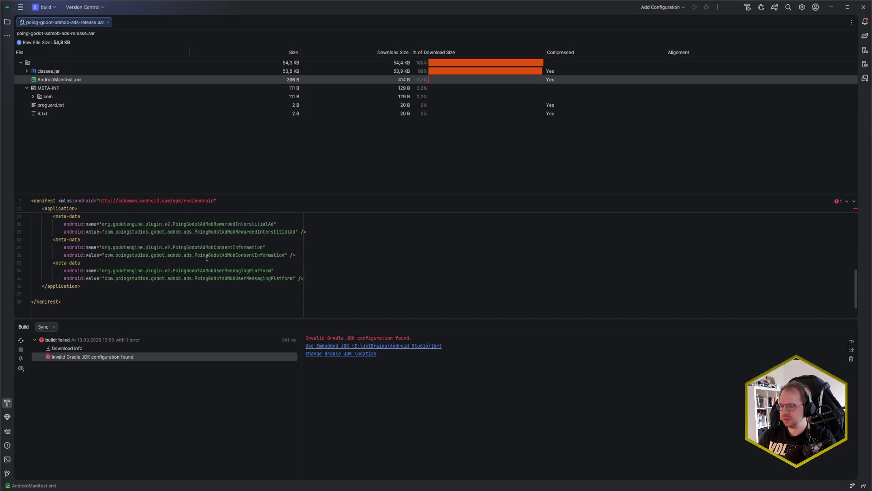
{"action": "scroll", "coordinate": [151, 267], "scroll_direction": "up", "scroll_amount": 10}
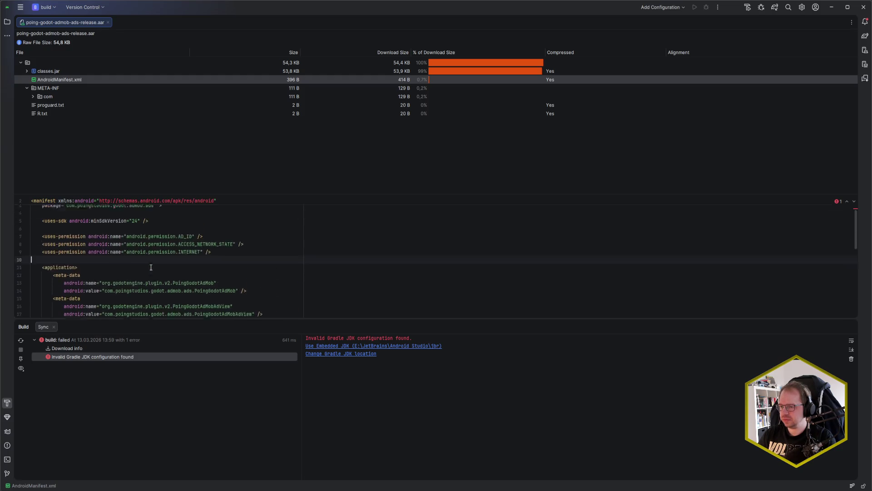
{"action": "left_click", "coordinate": [138, 224]}
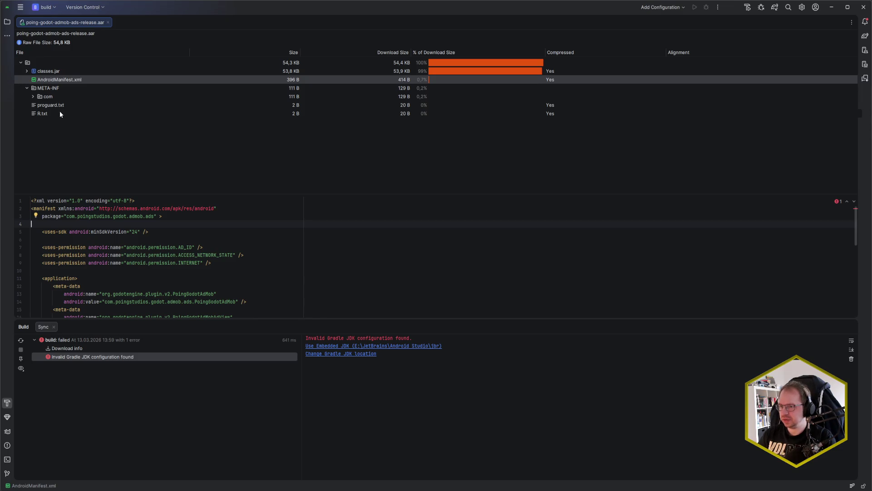
View META-INF/android/build/gradle/aar-metadata.properties in the archive.
{"action": "left_click", "coordinate": [32, 96]}
{"action": "left_click", "coordinate": [39, 105]}
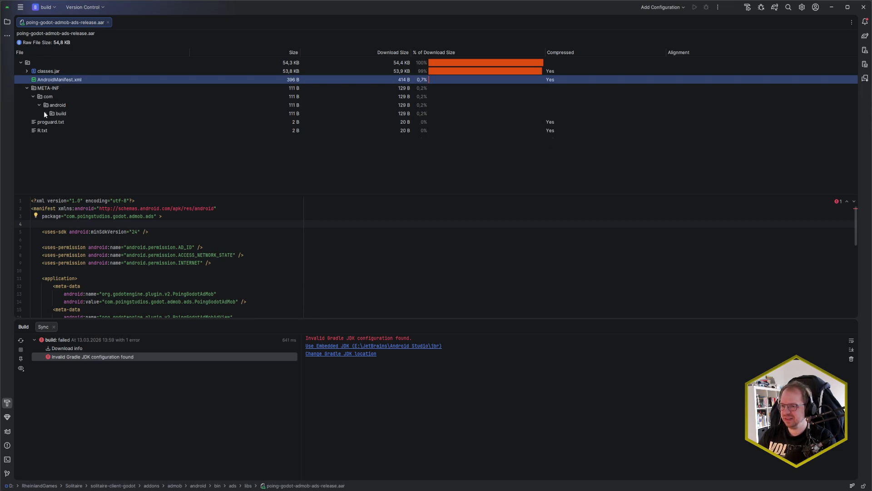
{"action": "left_click", "coordinate": [45, 113]}
{"action": "left_click", "coordinate": [52, 122]}
{"action": "left_click", "coordinate": [94, 132]}
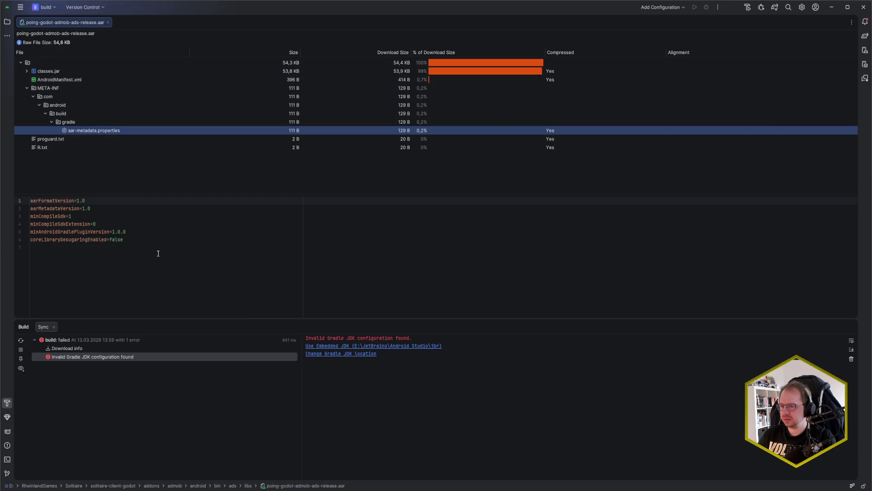
{"action": "left_click", "coordinate": [150, 272]}
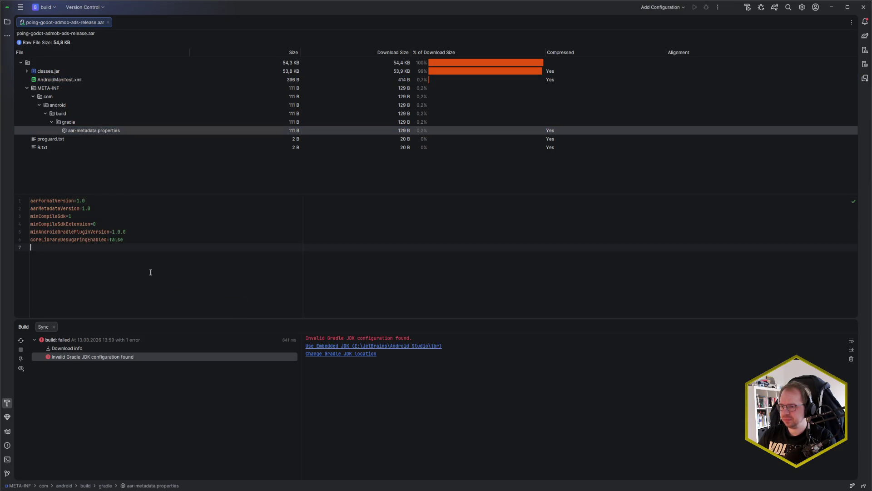
{"action": "left_click", "coordinate": [26, 88]}
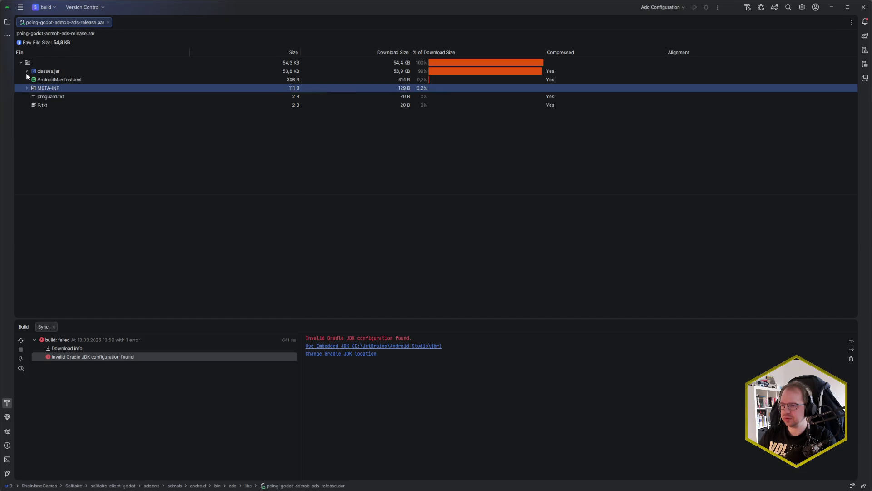
Browse classes.jar down to com.poingstudios.godot.admob.ads classes, then close Android Studio.
{"action": "left_click", "coordinate": [27, 72]}
{"action": "double_click", "coordinate": [45, 80]}
{"action": "left_click", "coordinate": [39, 88]}
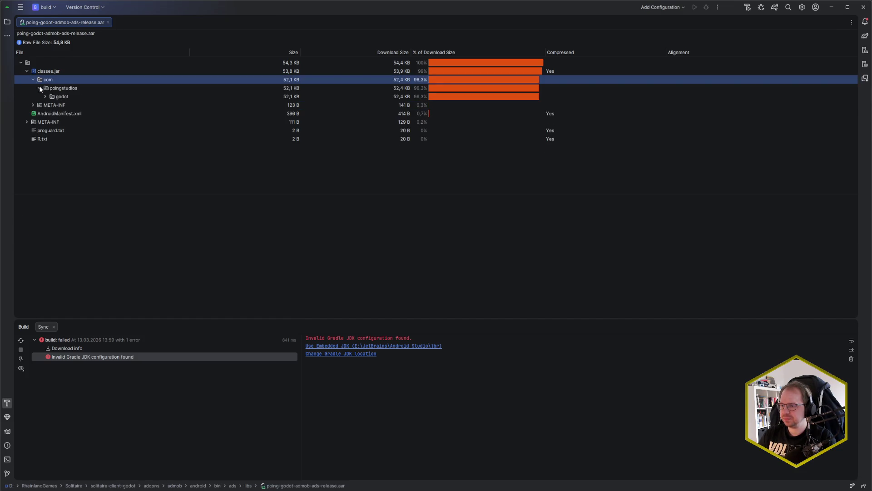
{"action": "left_click", "coordinate": [45, 96]}
{"action": "left_click", "coordinate": [51, 105]}
{"action": "left_click", "coordinate": [57, 113]}
{"action": "left_click", "coordinate": [58, 112]}
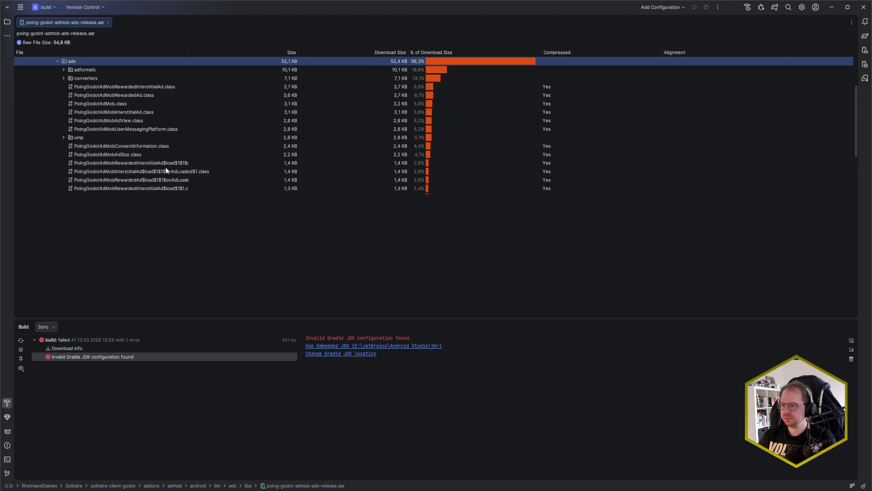
{"action": "scroll", "coordinate": [166, 171], "scroll_direction": "down", "scroll_amount": 3}
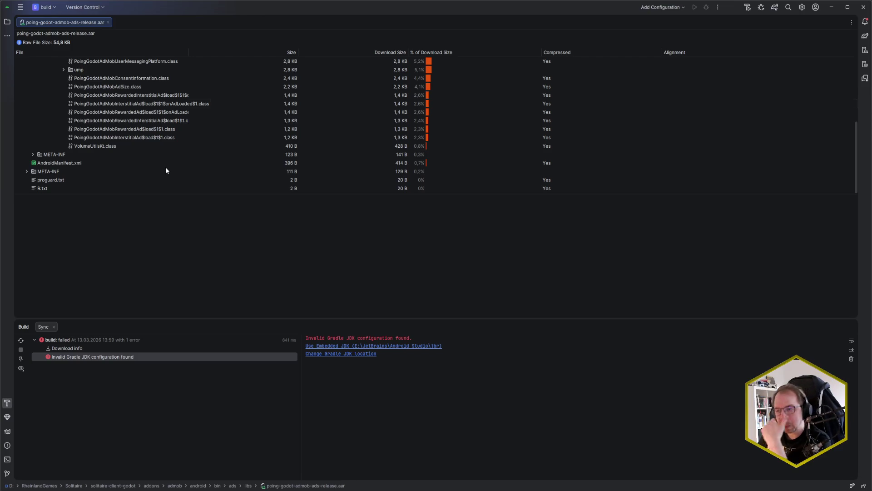
{"action": "left_click", "coordinate": [33, 154]}
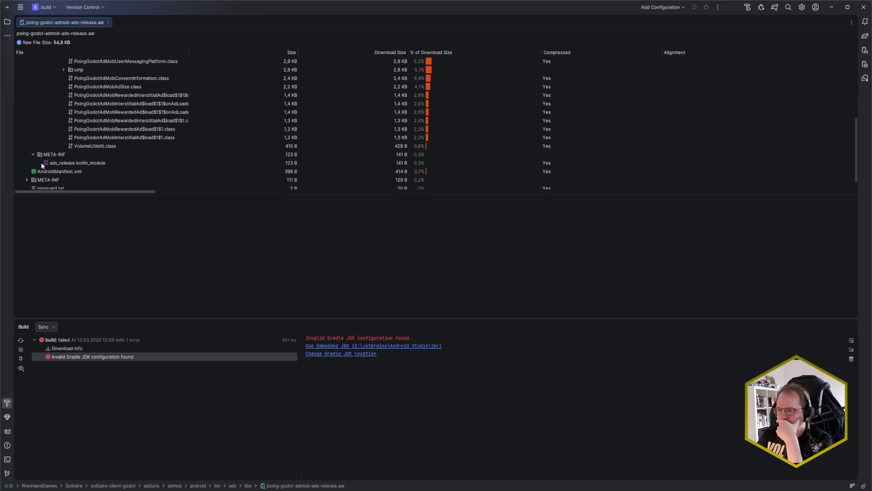
{"action": "scroll", "coordinate": [41, 156], "scroll_direction": "up", "scroll_amount": 5}
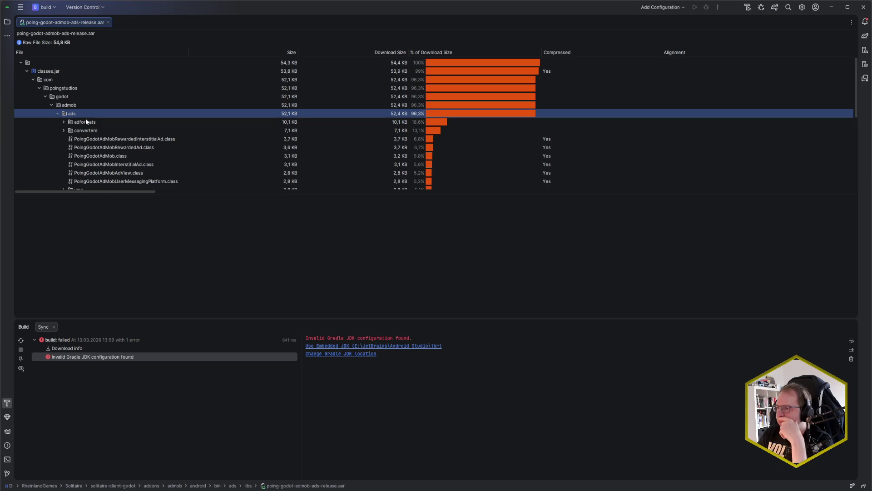
{"action": "left_click", "coordinate": [51, 62]}
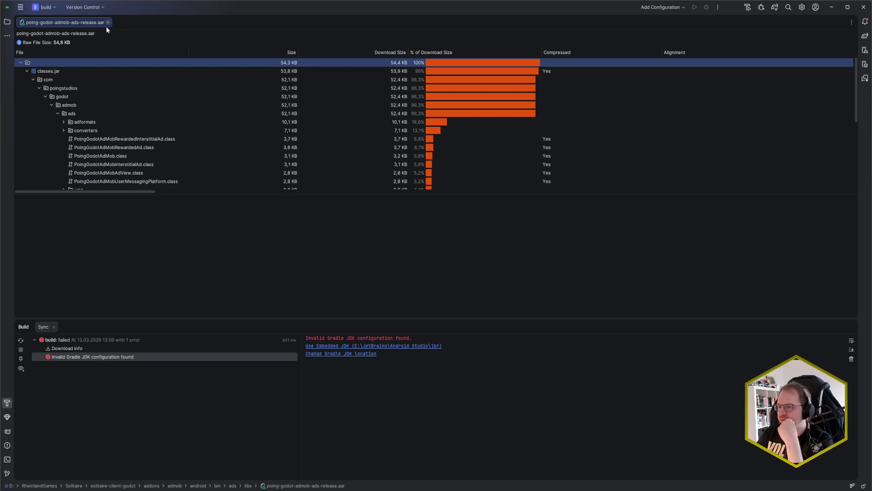
{"action": "left_click", "coordinate": [863, 7]}
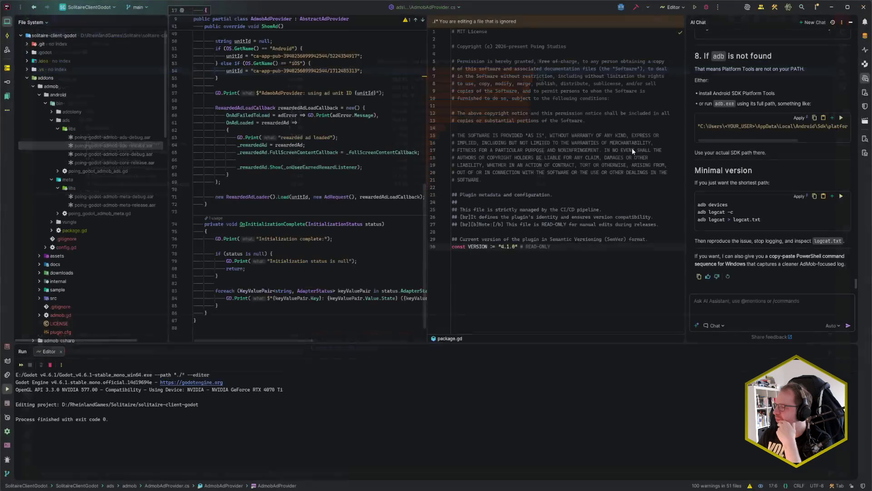
Leave AdmobAdProvider.cs at line 70 and bring up the godot-admob-plugin GitHub page.
{"action": "left_click", "coordinate": [270, 189]}
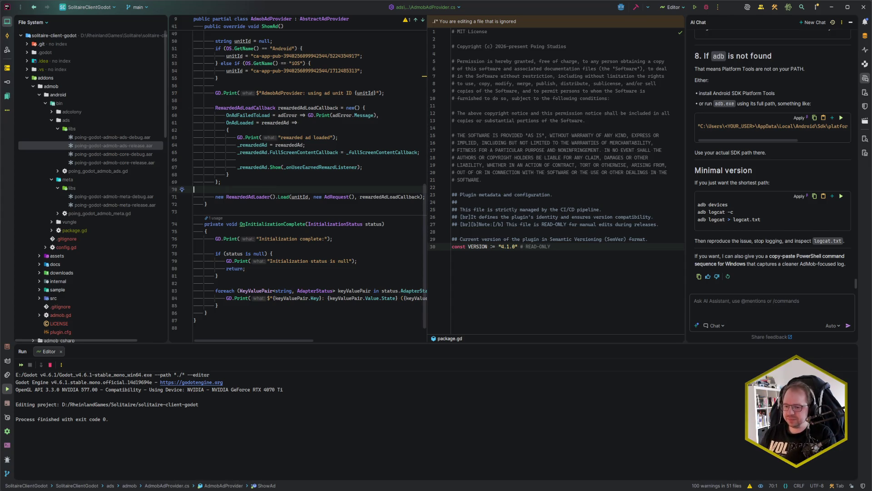
{"action": "mouse_move", "coordinate": [1, 490]}
{"action": "left_click", "coordinate": [25, 468]}
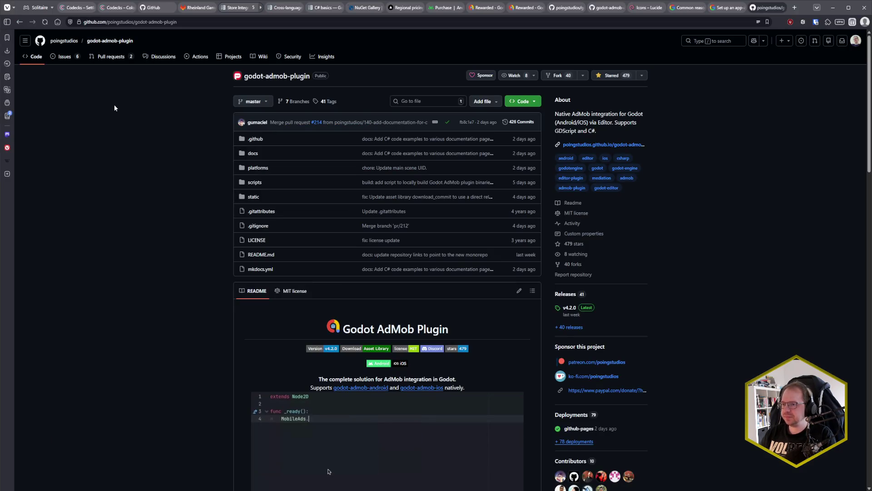
Switch to Codecks and return to the Decks overview by closing the Bugs & QA deck.
{"action": "left_click", "coordinate": [82, 8]}
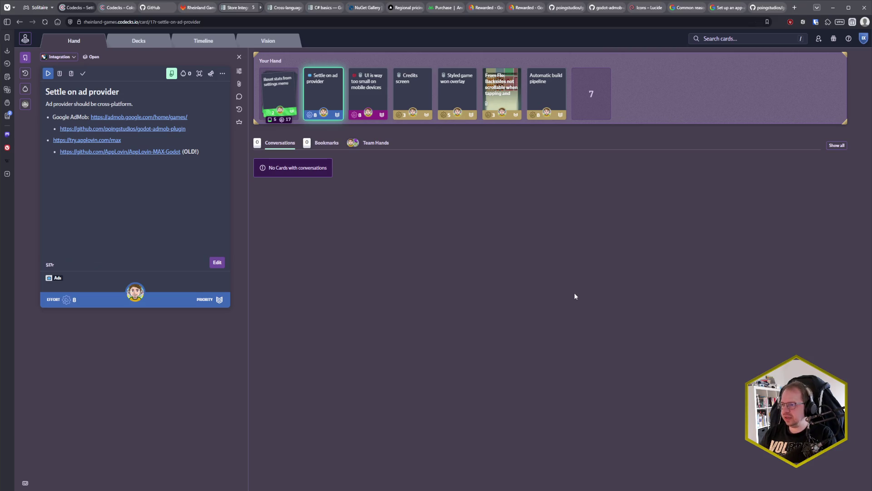
{"action": "key", "text": "alt+Left"}
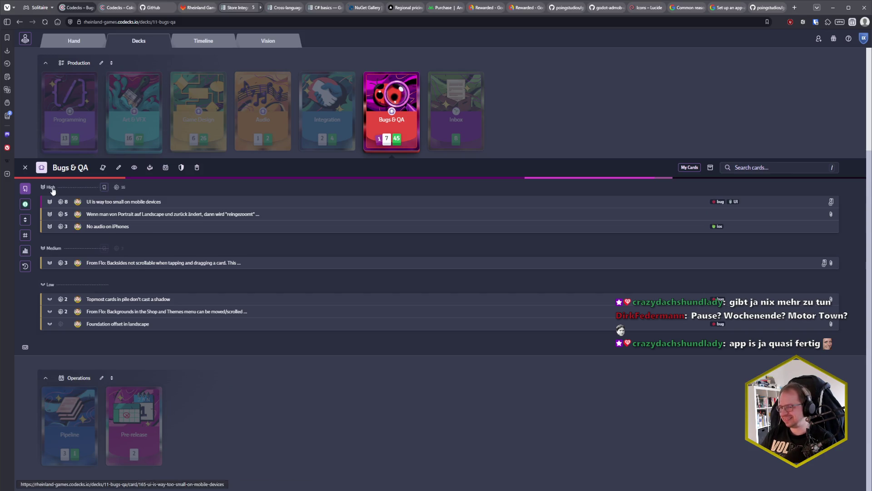
{"action": "left_click", "coordinate": [25, 167]}
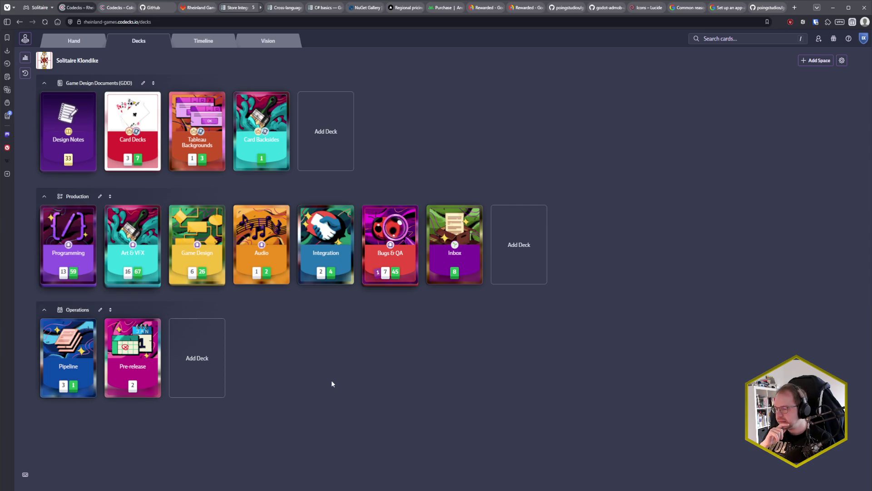
Browse the Game Design and Programming decks, then open Operations' Pre-release deck.
{"action": "left_click", "coordinate": [205, 255]}
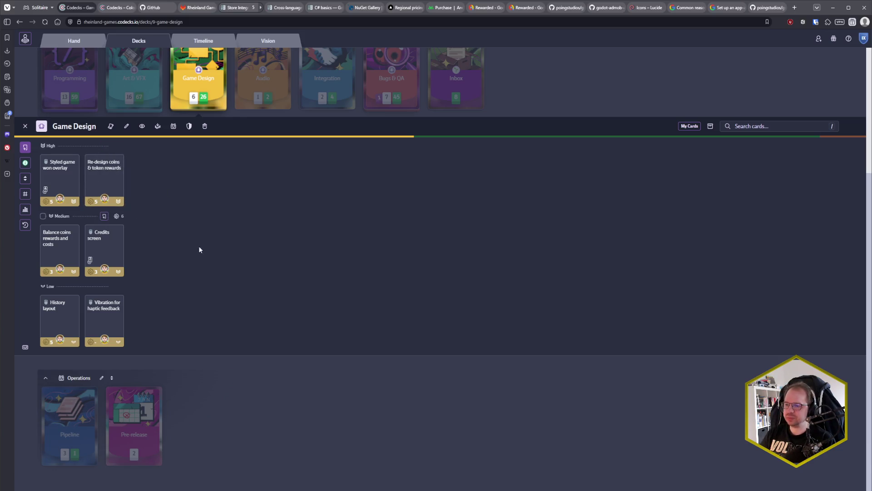
{"action": "scroll", "coordinate": [202, 257], "scroll_direction": "up", "scroll_amount": 3}
{"action": "left_click", "coordinate": [24, 268]}
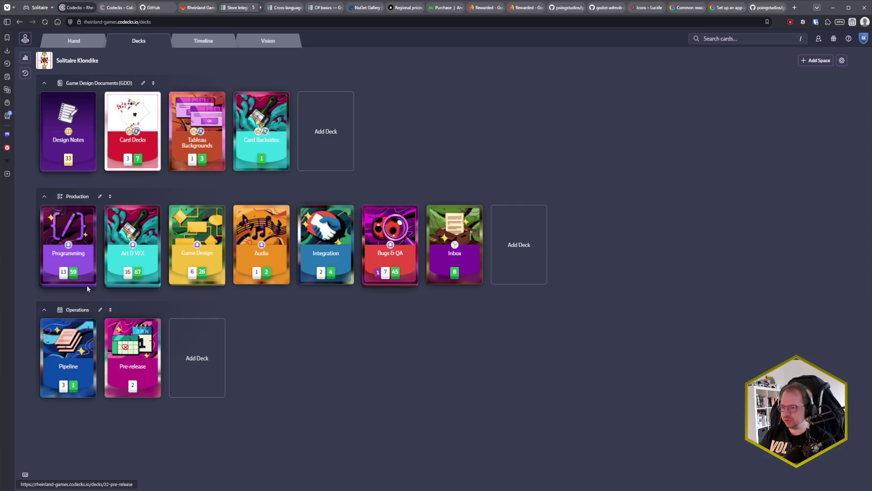
{"action": "left_click", "coordinate": [84, 258]}
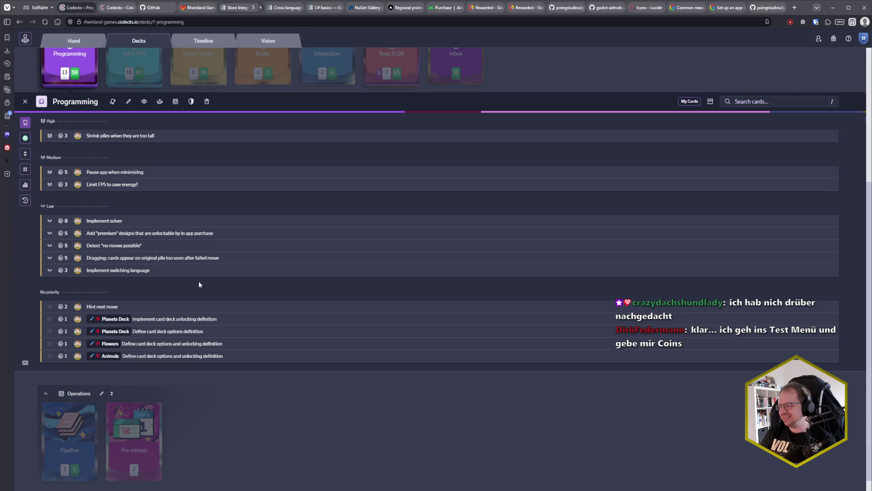
{"action": "scroll", "coordinate": [156, 342], "scroll_direction": "down", "scroll_amount": 1}
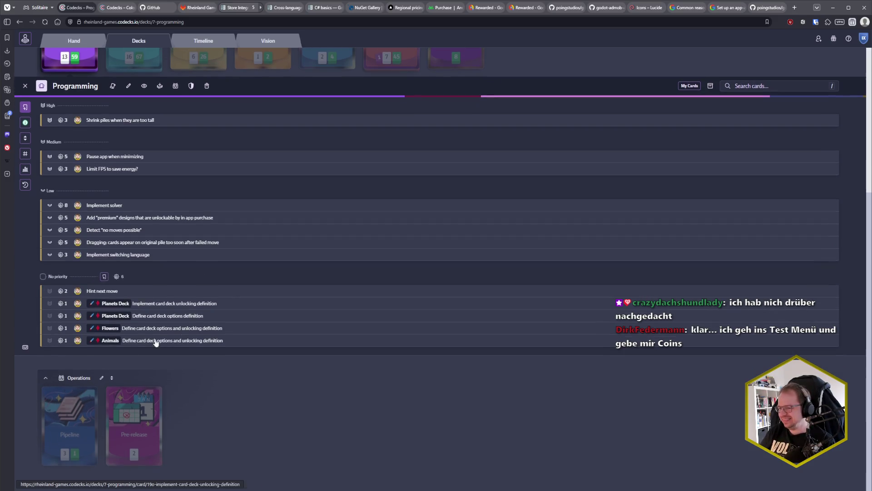
{"action": "left_click", "coordinate": [70, 427]}
{"action": "left_click", "coordinate": [134, 224]}
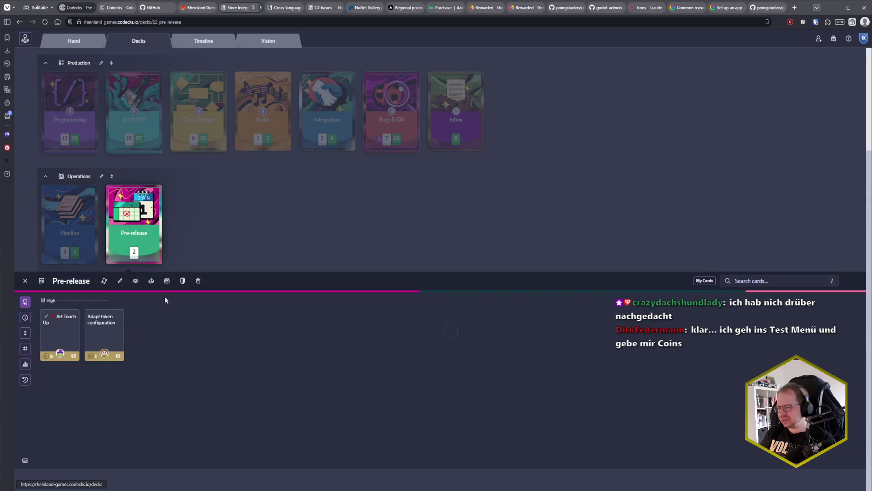
Create an assigned 'Disable test tools' card and save it to the Pre-release deck.
{"action": "left_click", "coordinate": [176, 350]}
{"action": "type", "text": "D"}
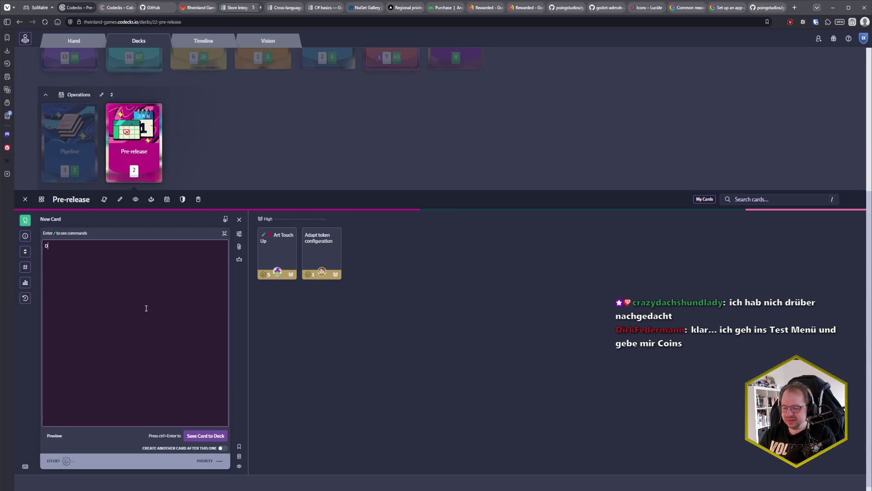
{"action": "type", "text": "isable test tools"}
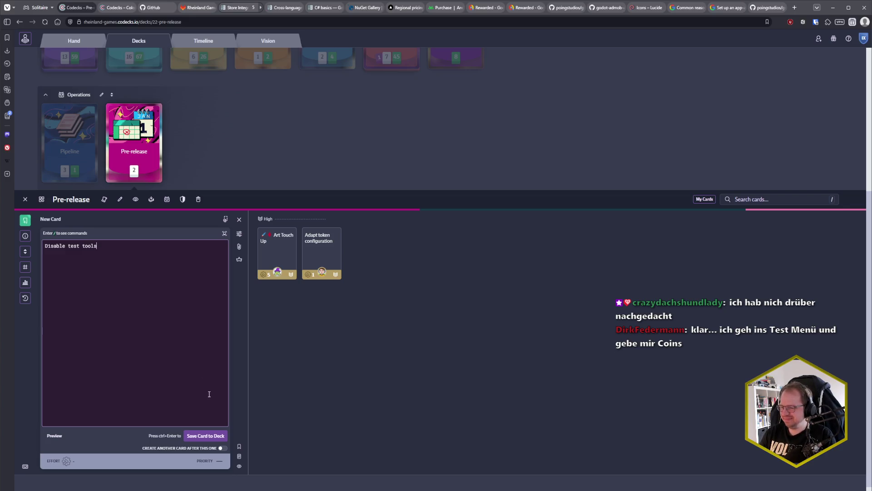
{"action": "left_click", "coordinate": [239, 234]}
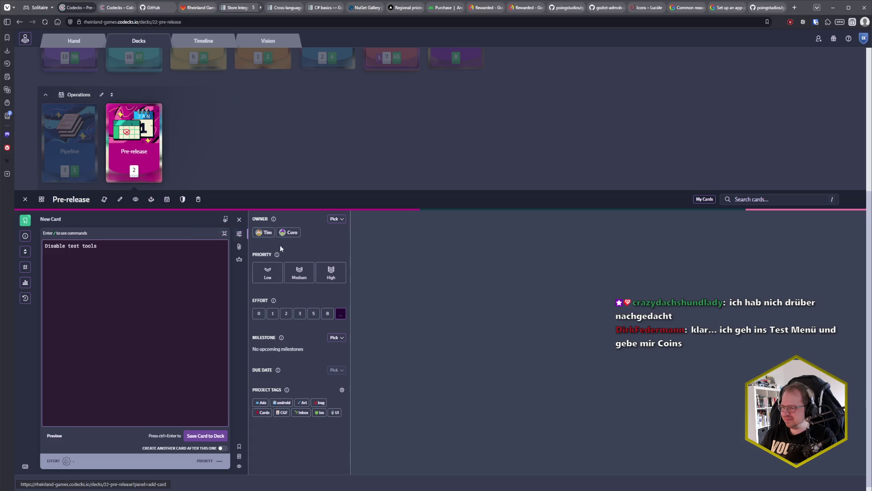
{"action": "left_click", "coordinate": [267, 233]}
{"action": "left_click", "coordinate": [223, 427]}
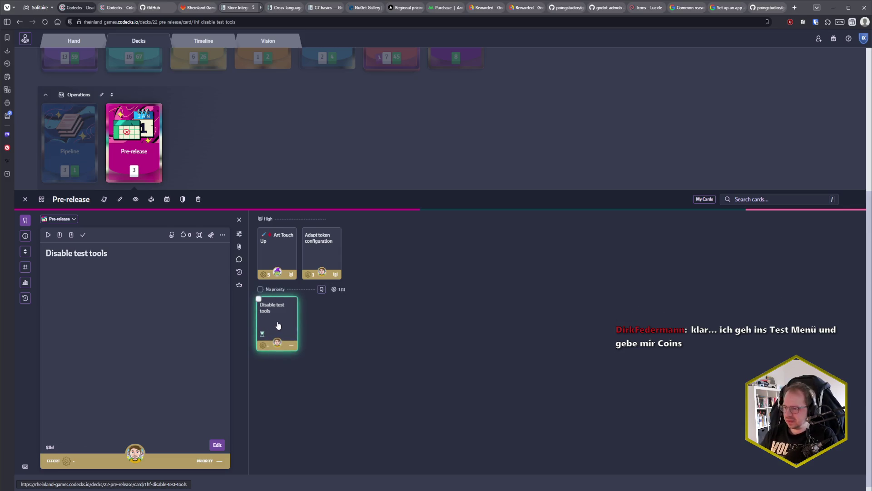
Give the new card High priority and effort 1, then close it.
{"action": "type", "text": "phi"}
{"action": "key", "text": "Return"}
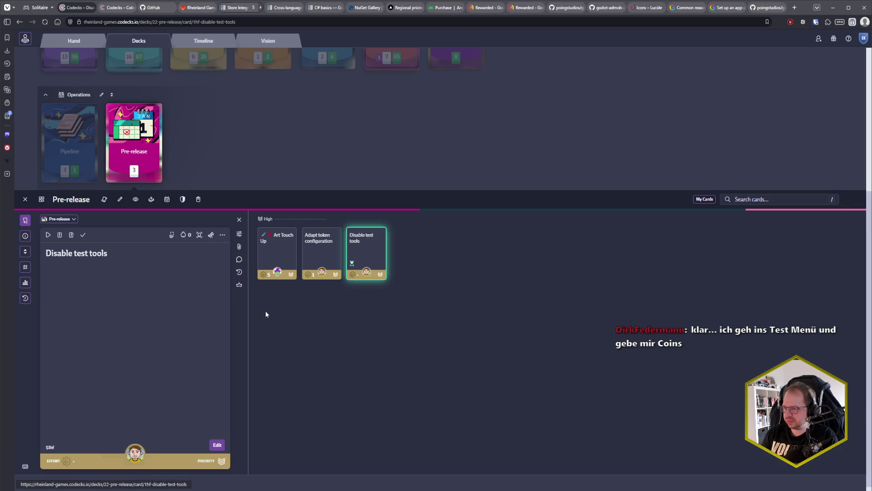
{"action": "type", "text": "e1"}
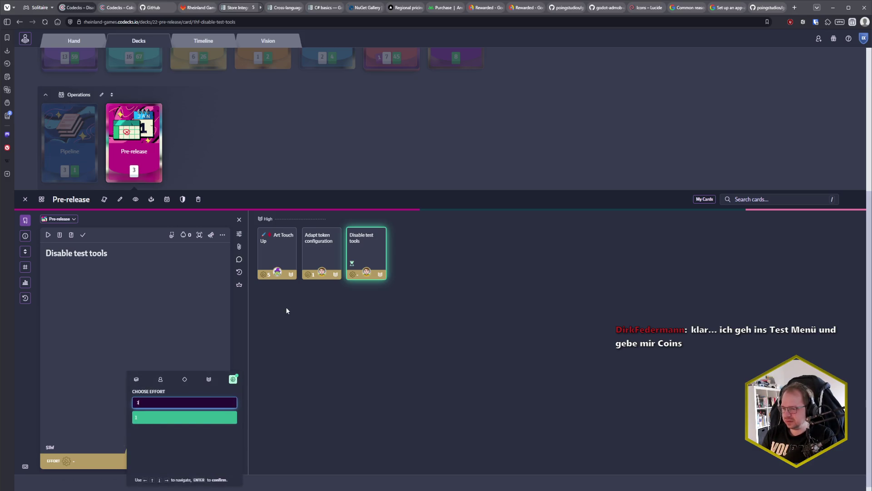
{"action": "key", "text": "Return"}
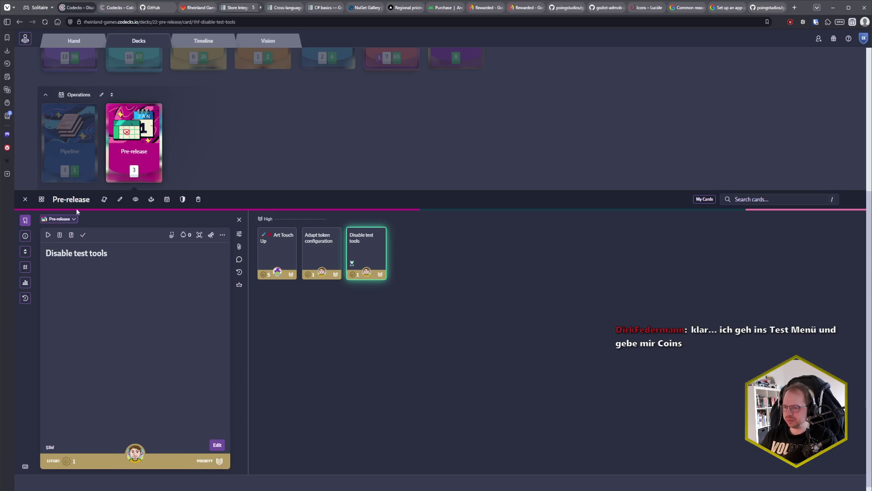
{"action": "left_click", "coordinate": [25, 199]}
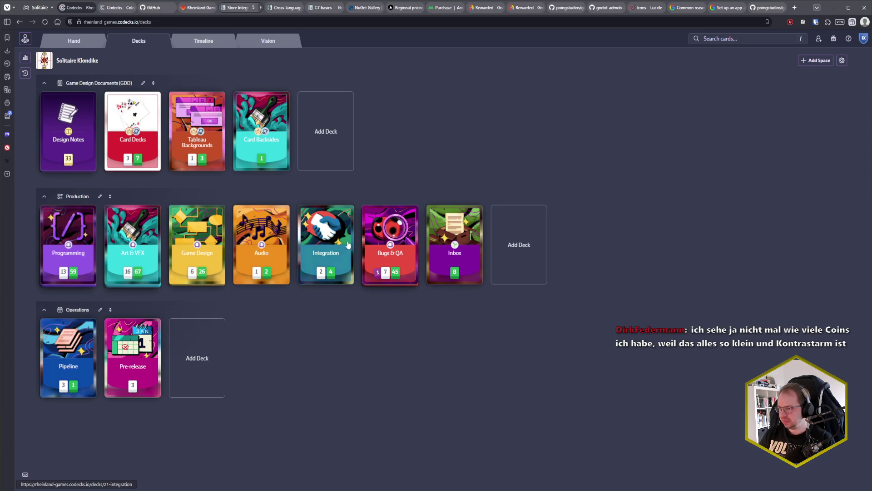
Glance at the Integration deck, then switch to the Godot editor with the emulator.
{"action": "left_click", "coordinate": [337, 255]}
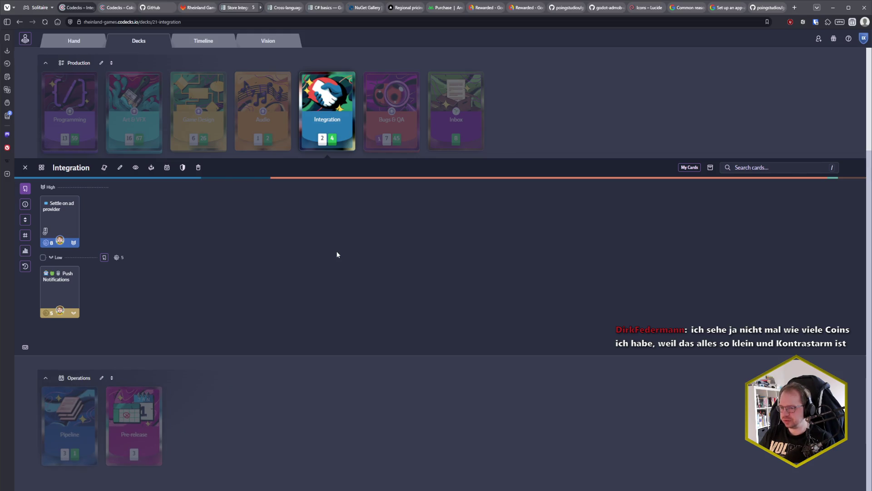
{"action": "left_click", "coordinate": [25, 167]}
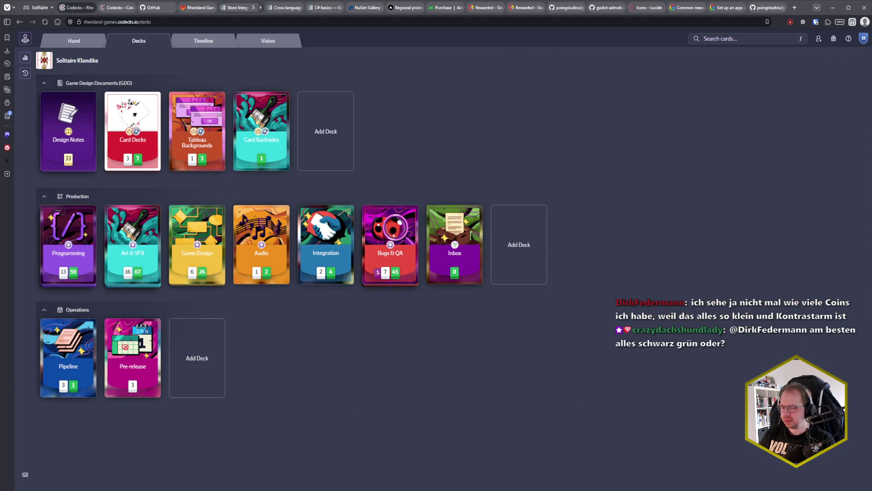
{"action": "mouse_move", "coordinate": [121, 490]}
{"action": "left_click", "coordinate": [157, 470]}
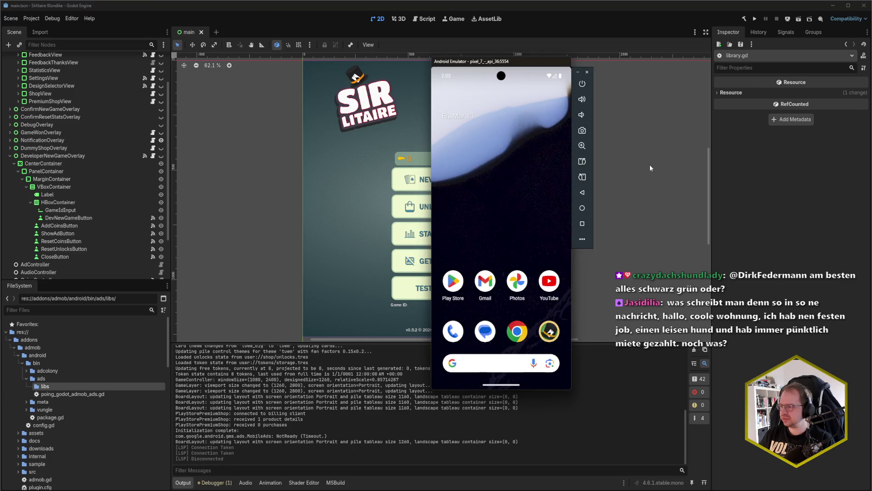
Launch the Sir Litaire solitaire app from the emulator home screen and reposition the emulator.
{"action": "left_click", "coordinate": [554, 327]}
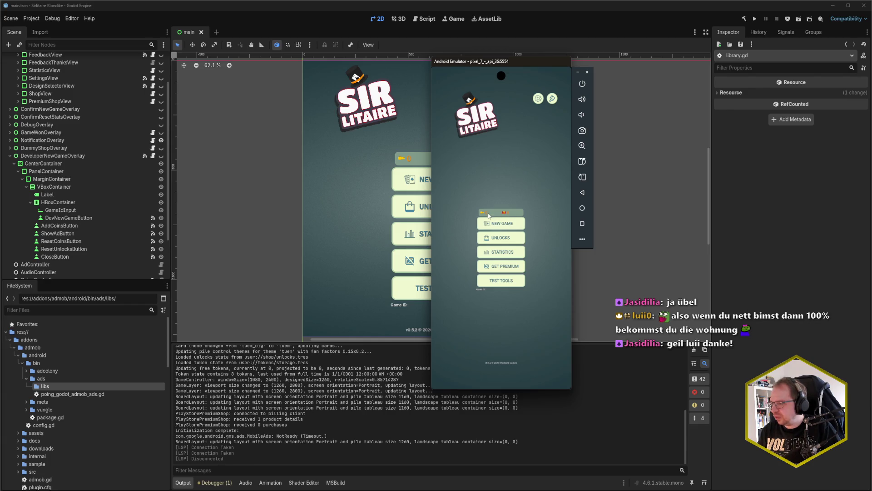
{"action": "left_click_drag", "start_coordinate": [521, 63], "coordinate": [337, 31]}
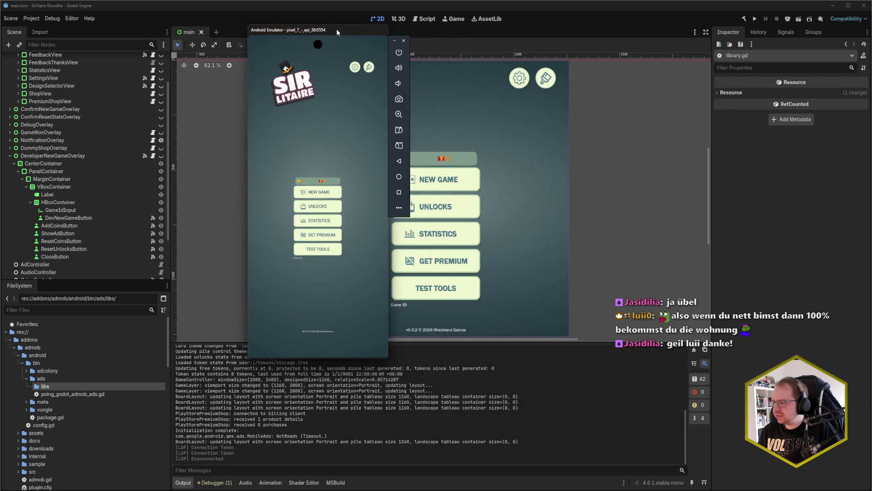
Enlarge the emulator window and center it over the Godot editor.
{"action": "left_click_drag", "start_coordinate": [388, 359], "coordinate": [540, 478]}
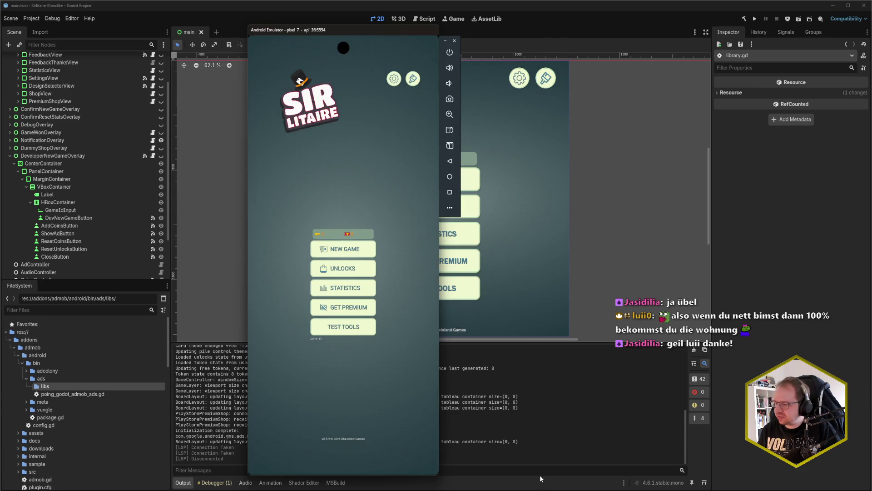
{"action": "left_click_drag", "start_coordinate": [364, 29], "coordinate": [469, 28]}
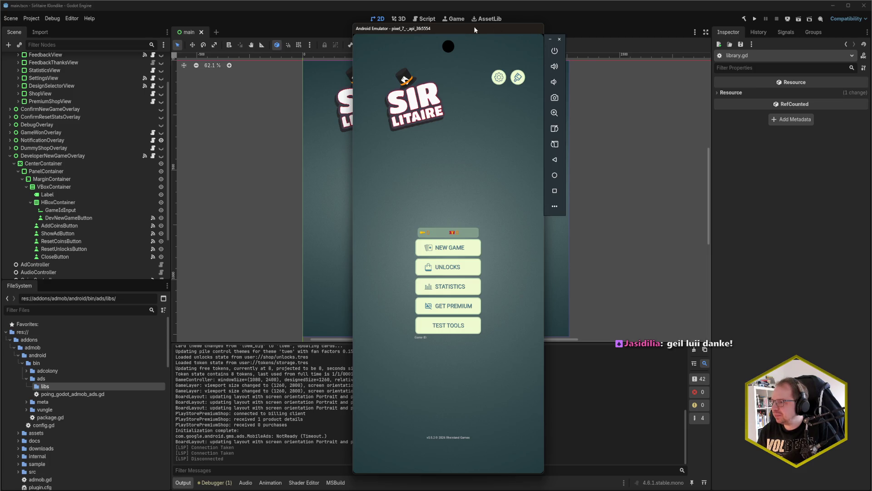
{"action": "left_click_drag", "start_coordinate": [475, 30], "coordinate": [485, 26]}
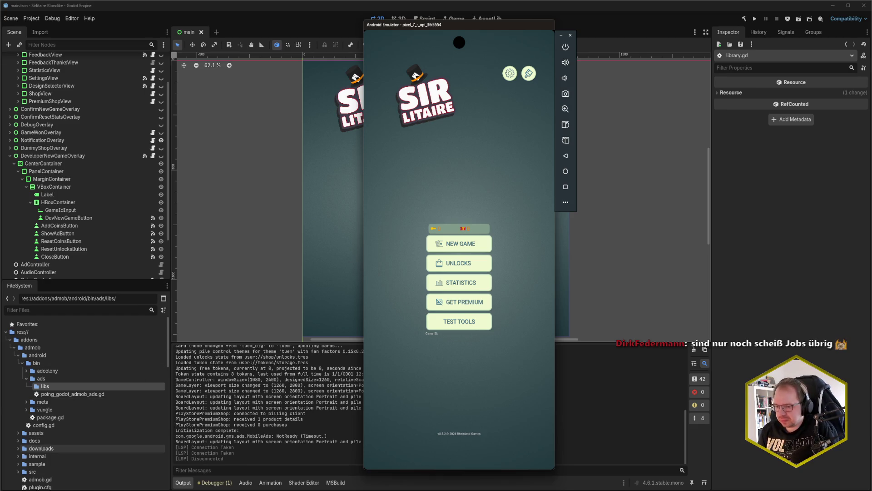
In Codecks, open the Art & VFX deck inside the Game Design deck.
{"action": "mouse_move", "coordinate": [0, 488]}
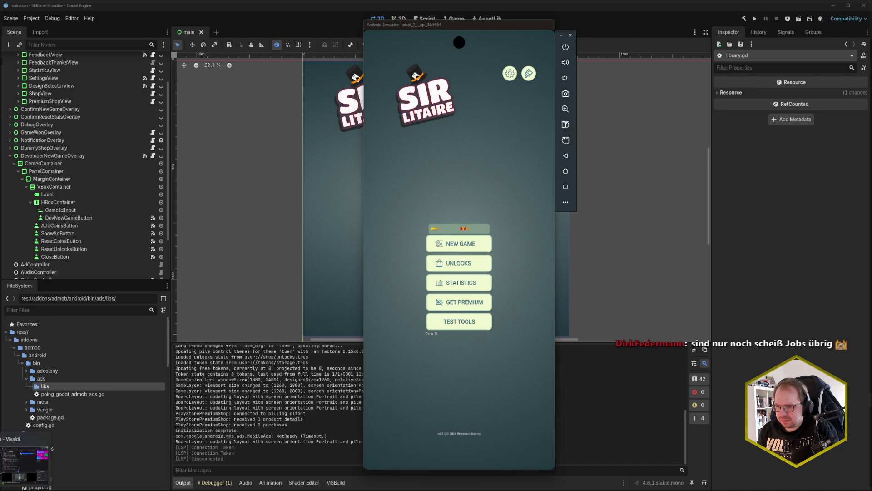
{"action": "left_click", "coordinate": [25, 463]}
{"action": "left_click", "coordinate": [185, 256]}
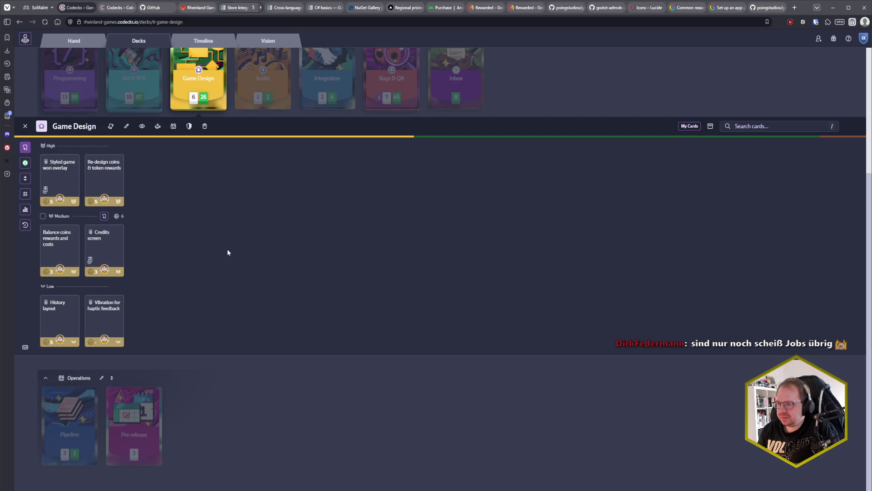
{"action": "scroll", "coordinate": [223, 251], "scroll_direction": "up", "scroll_amount": 1}
{"action": "scroll", "coordinate": [182, 228], "scroll_direction": "up", "scroll_amount": 2}
{"action": "left_click", "coordinate": [138, 156]}
{"action": "scroll", "coordinate": [173, 273], "scroll_direction": "down", "scroll_amount": 3}
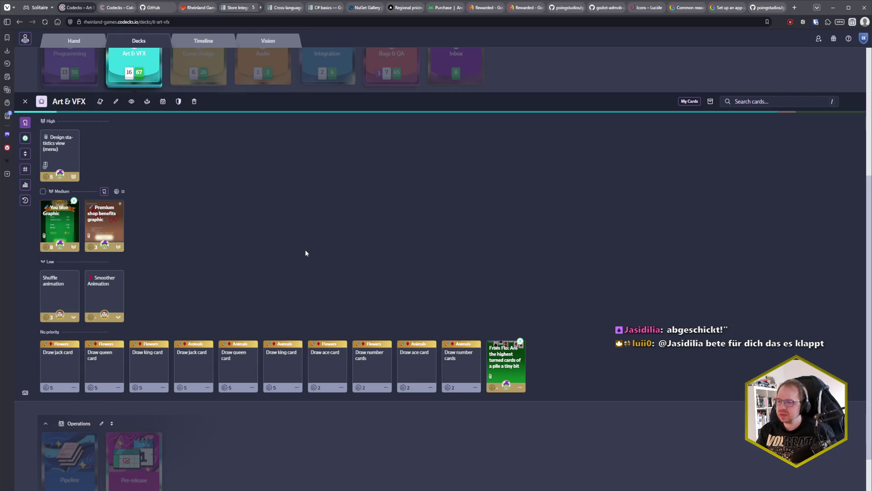
Open the Design statistics view (menu) card, then return to the Godot editor.
{"action": "scroll", "coordinate": [137, 157], "scroll_direction": "up", "scroll_amount": 5}
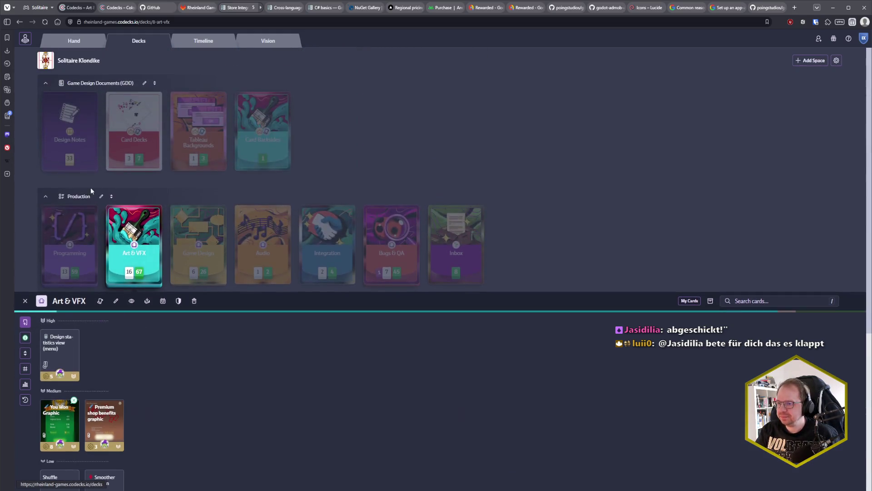
{"action": "left_click", "coordinate": [60, 359]}
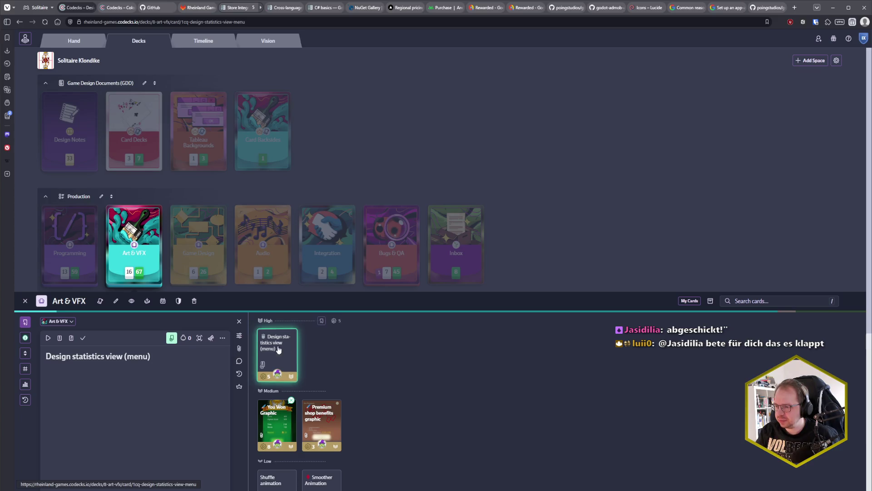
{"action": "scroll", "coordinate": [204, 272], "scroll_direction": "down", "scroll_amount": 3}
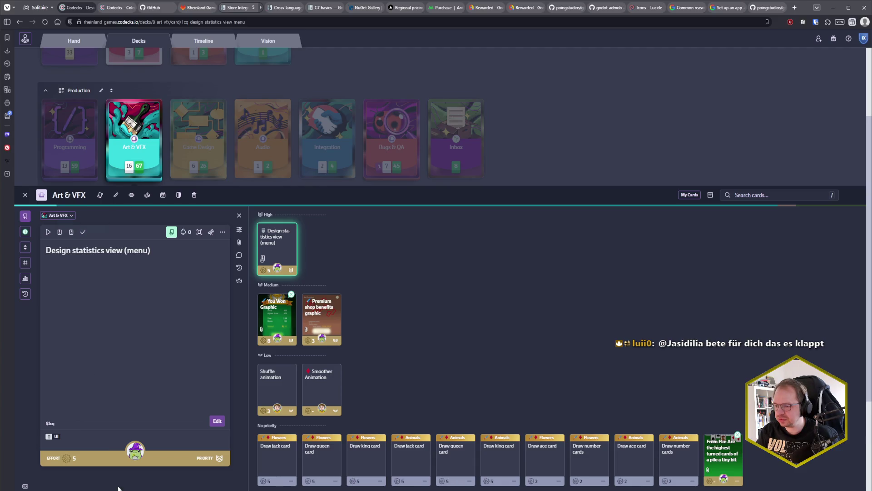
{"action": "key", "text": "alt+Tab"}
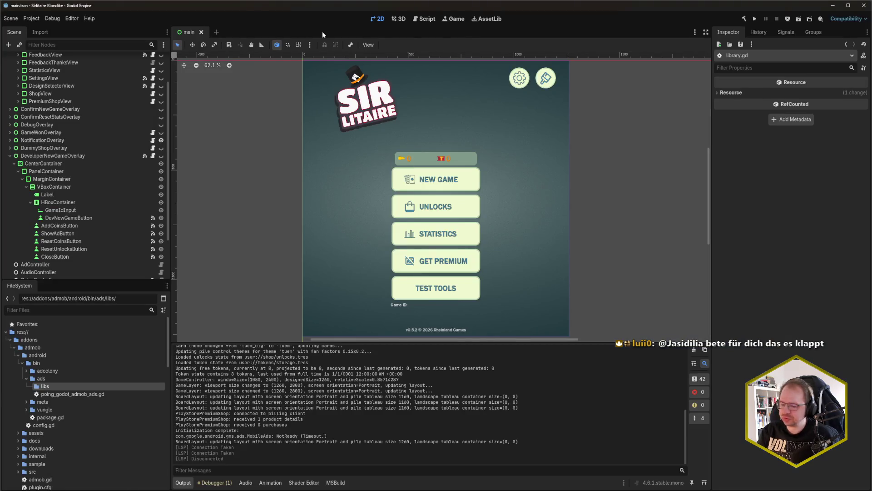
{"action": "key", "text": "F5"}
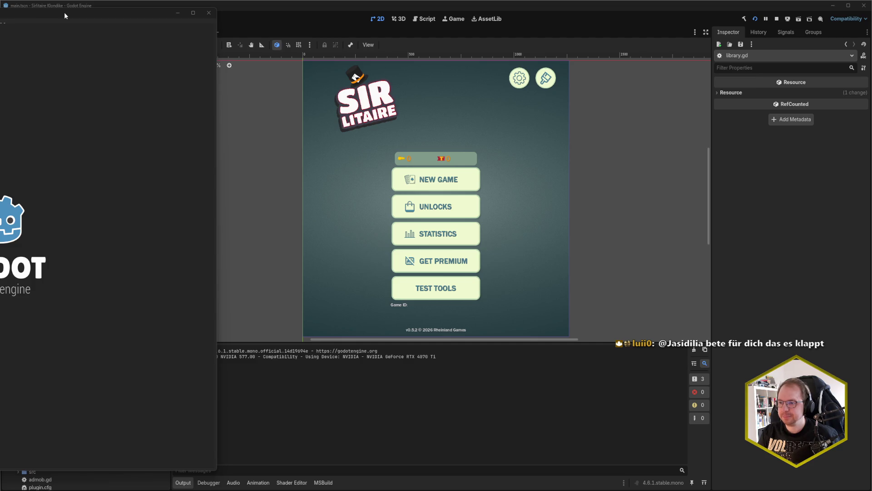
{"action": "left_click_drag", "start_coordinate": [64, 12], "coordinate": [419, 17]}
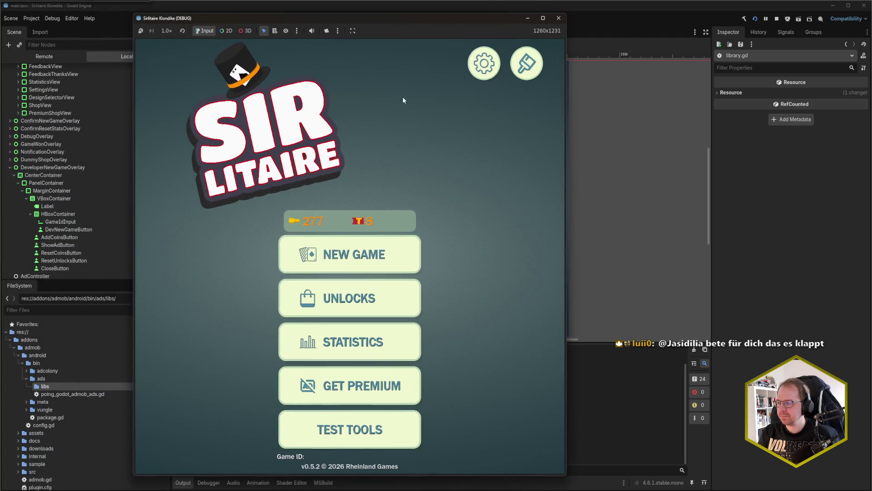
{"action": "left_click", "coordinate": [356, 344]}
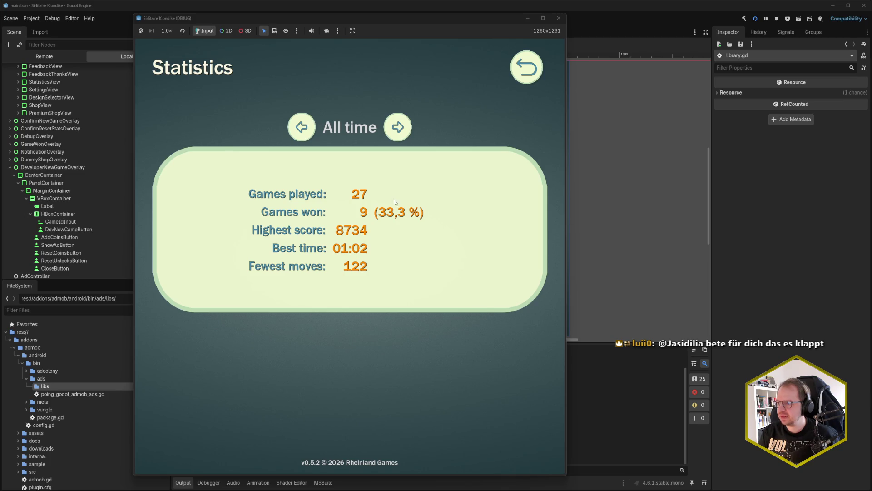
{"action": "left_click", "coordinate": [394, 127]}
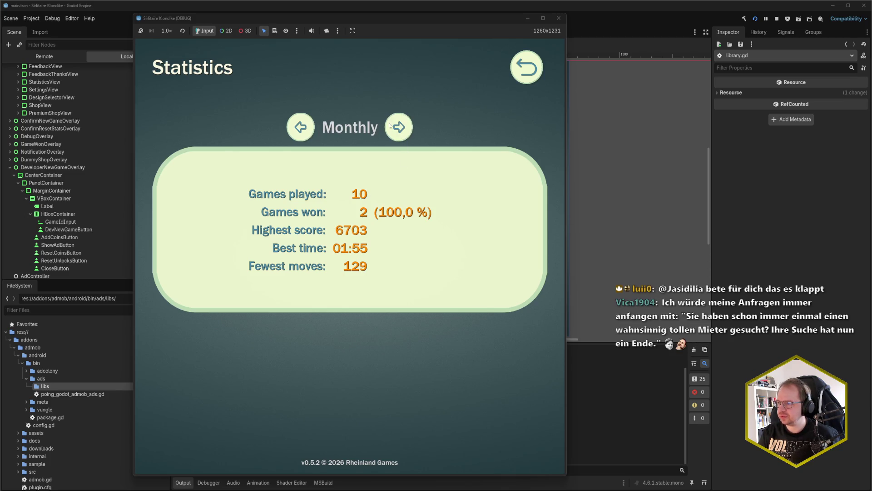
{"action": "left_click", "coordinate": [391, 127]}
{"action": "left_click", "coordinate": [394, 128]}
{"action": "left_click", "coordinate": [394, 129]}
{"action": "left_click", "coordinate": [395, 129]}
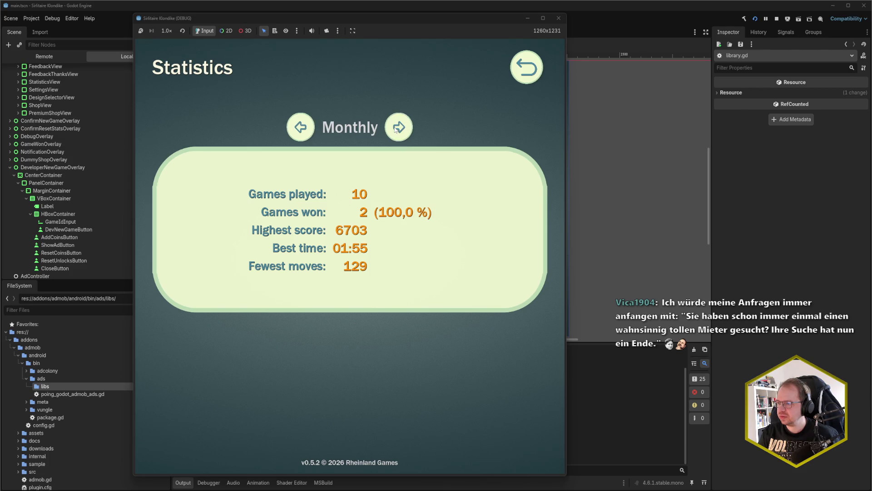
{"action": "left_click", "coordinate": [559, 18]}
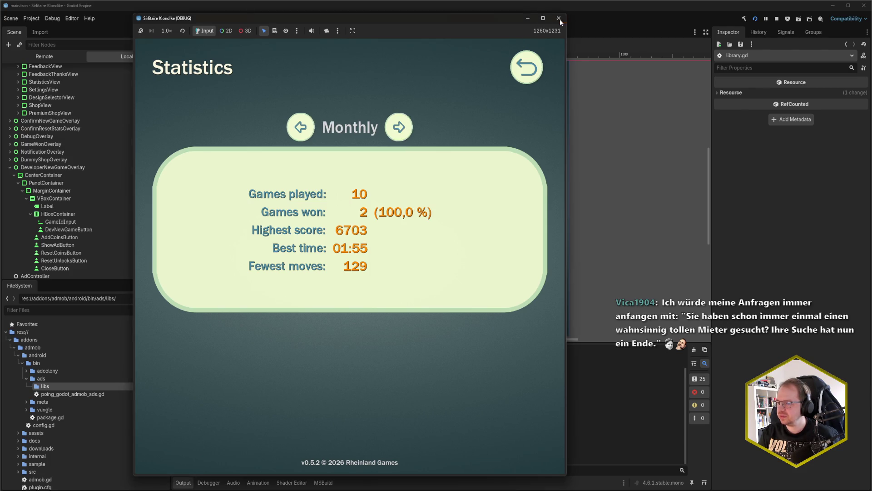
{"action": "mouse_move", "coordinate": [25, 488]}
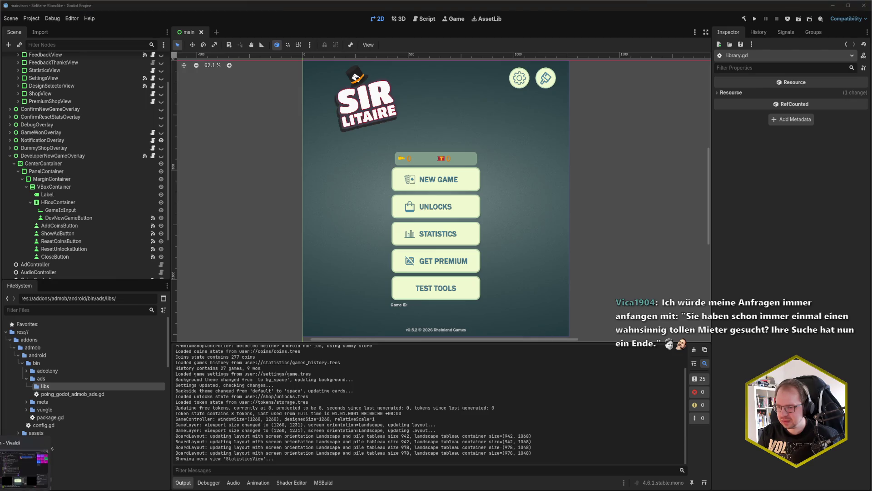
Mark the Design statistics view (menu) card as done in Codecks and return to the decks overview.
{"action": "left_click", "coordinate": [25, 461]}
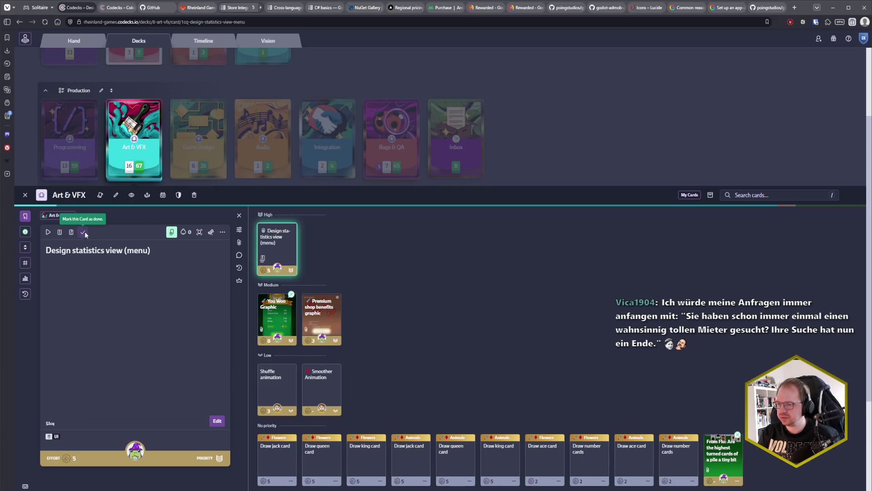
{"action": "left_click", "coordinate": [82, 234]}
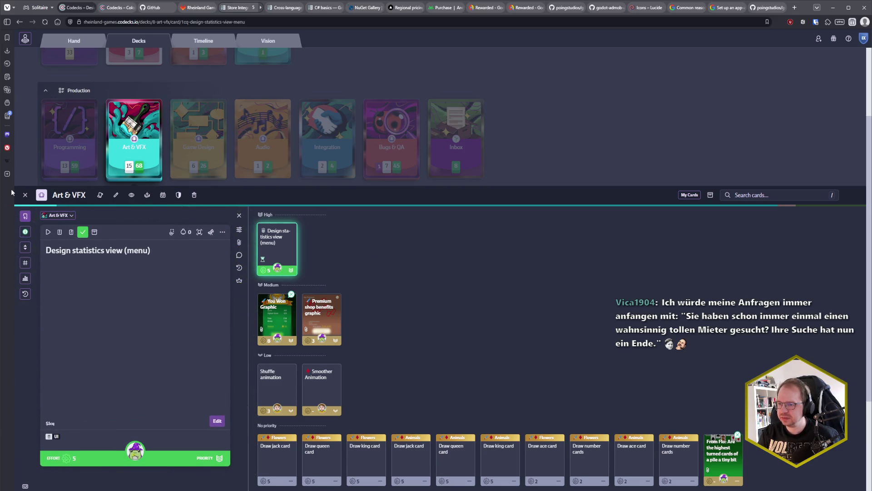
{"action": "left_click", "coordinate": [23, 197]}
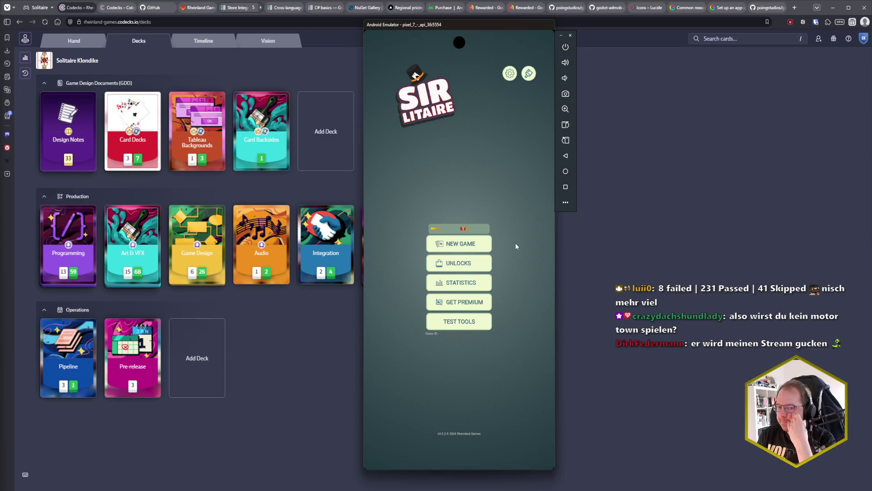
Deal a new Sir Litaire game, reopen its Resume/Restart menu, then bring Codecks forward.
{"action": "left_click", "coordinate": [464, 245]}
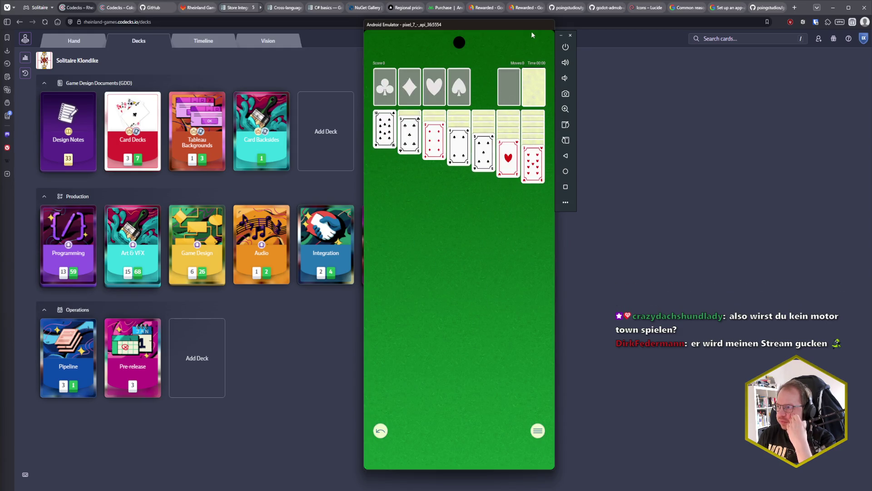
{"action": "left_click", "coordinate": [538, 431]}
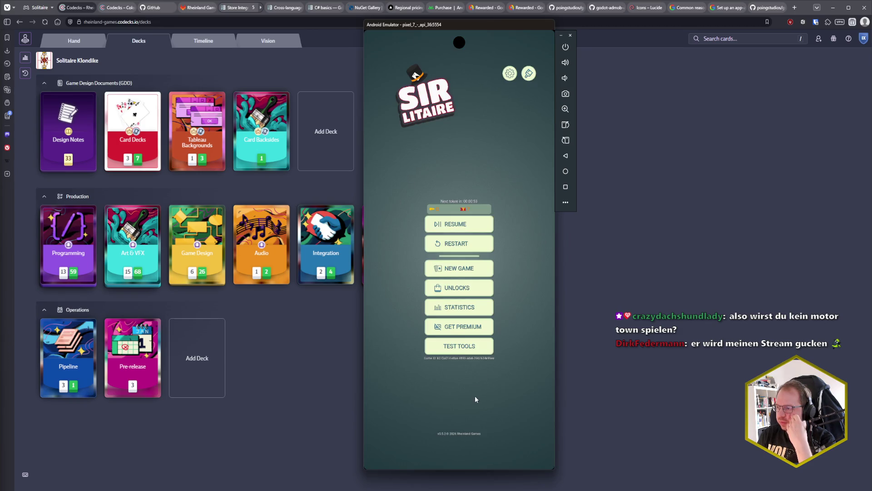
{"action": "left_click", "coordinate": [339, 395]}
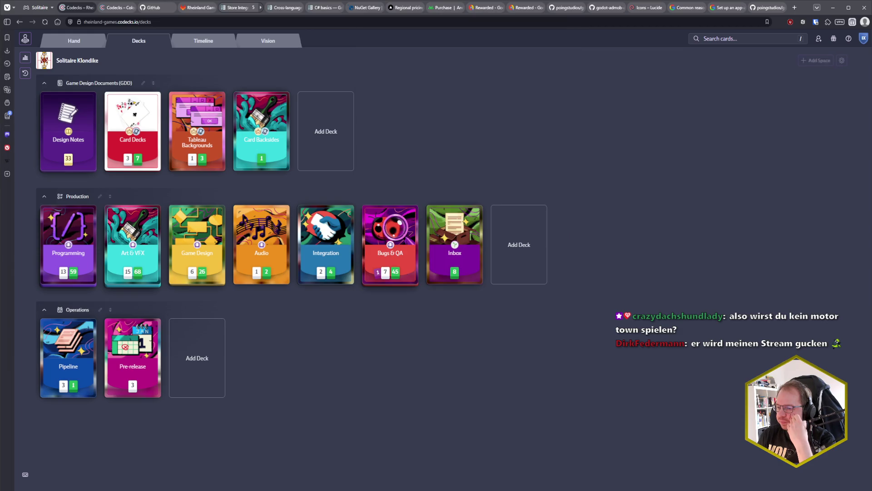
{"action": "key", "text": "alt+Tab"}
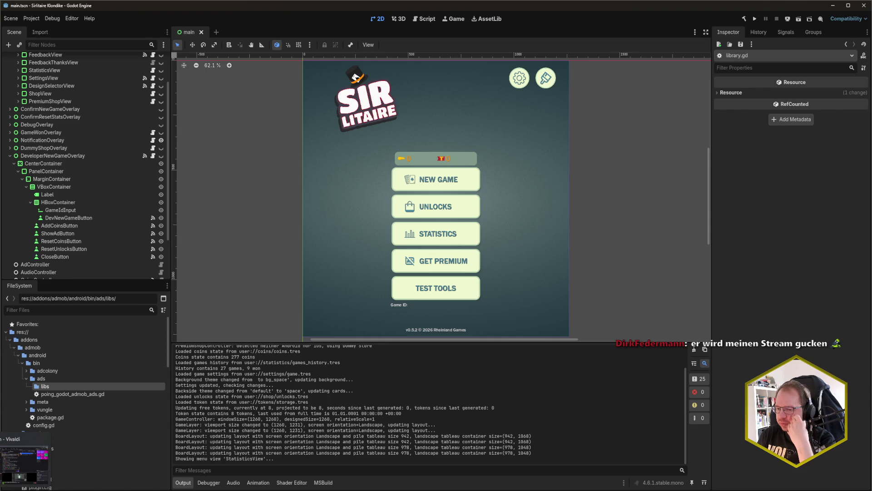
{"action": "key", "text": "alt+Tab"}
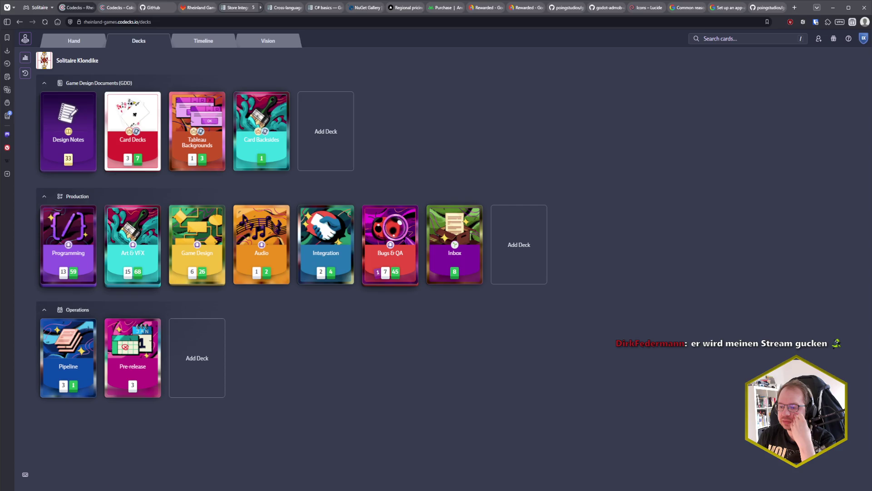
{"action": "left_click", "coordinate": [79, 443]}
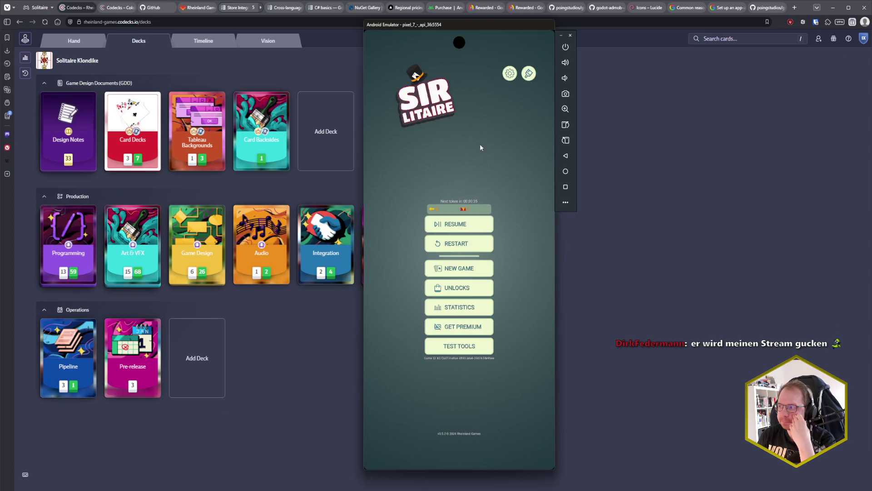
Switch to the second card deck design and resume the game in progress.
{"action": "left_click", "coordinate": [528, 73]}
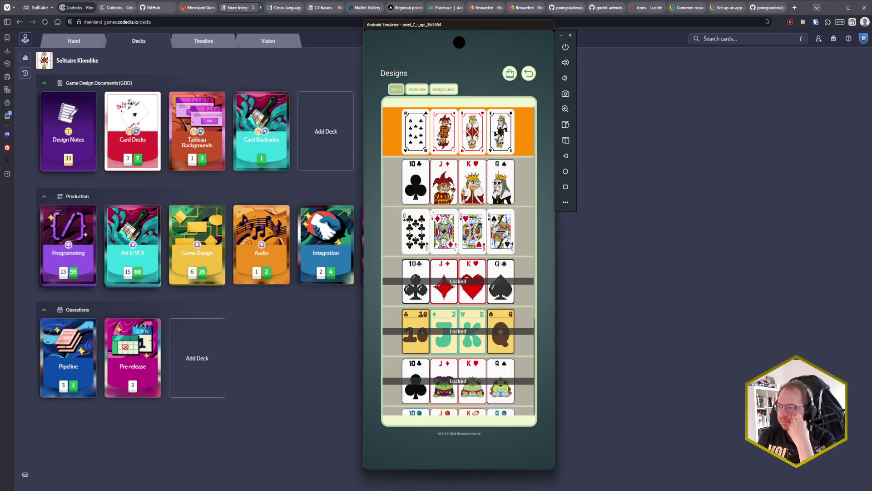
{"action": "left_click", "coordinate": [491, 203]}
{"action": "left_click", "coordinate": [529, 74]}
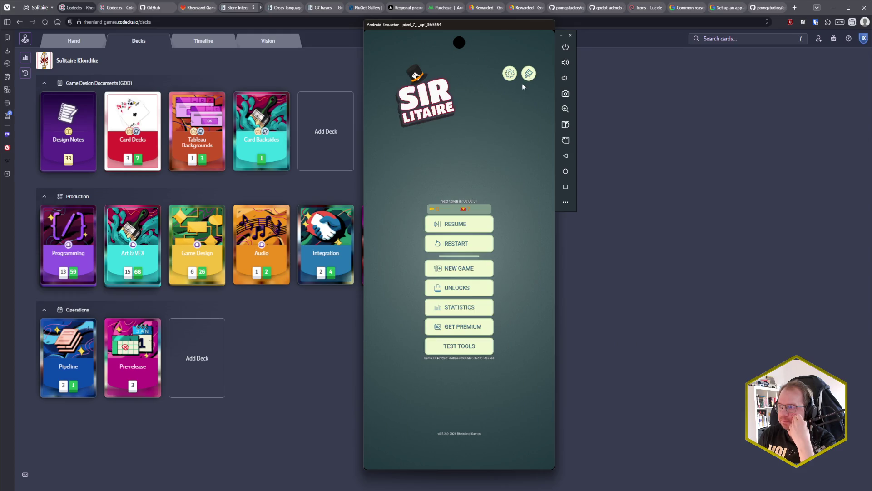
{"action": "left_click", "coordinate": [458, 226]}
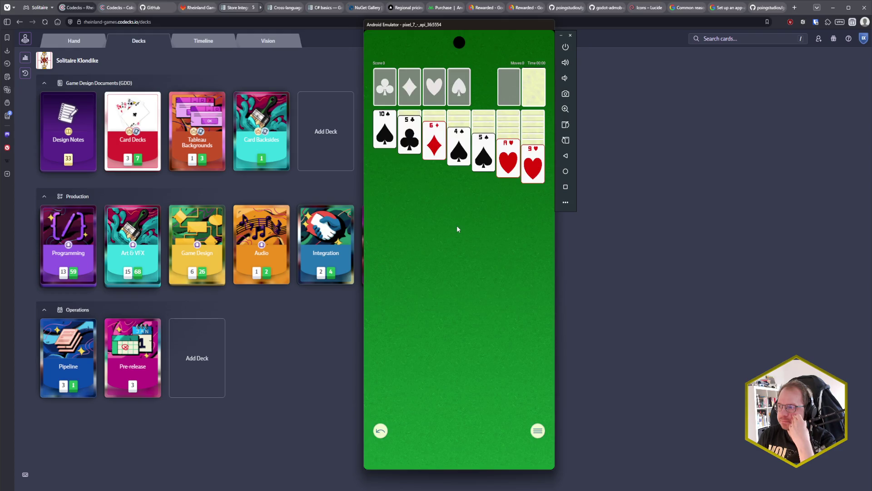
Play opening moves: A♥ and A♠ to foundations, build 9♥-8♣, 6♠-5♥-4♠, Q♥-J♠-10♦.
{"action": "left_click", "coordinate": [506, 166]}
{"action": "left_click", "coordinate": [490, 157]}
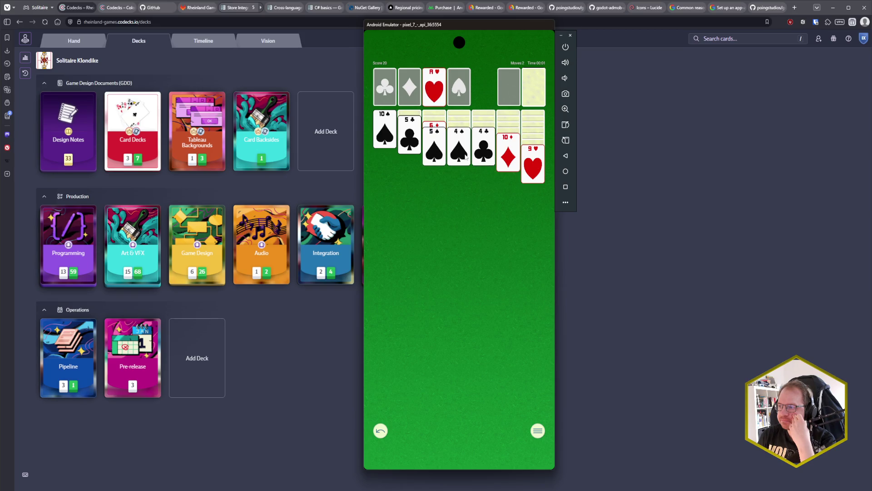
{"action": "left_click", "coordinate": [527, 157]}
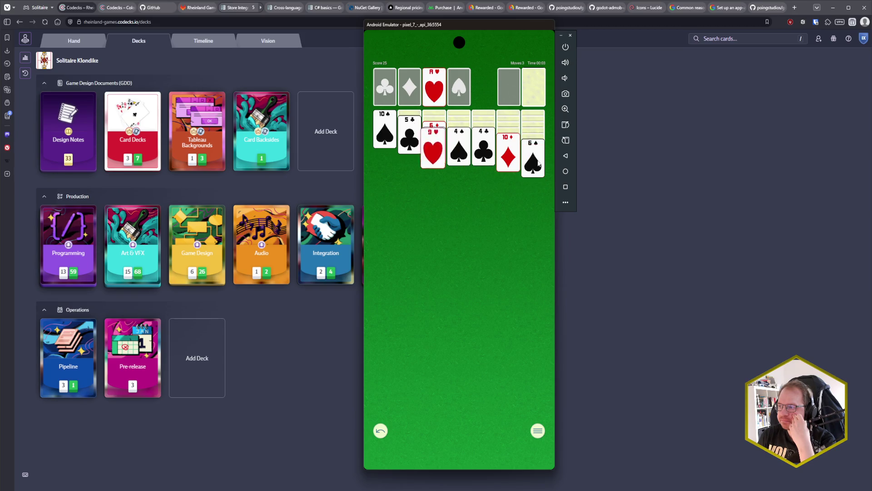
{"action": "left_click", "coordinate": [536, 86]}
{"action": "left_click", "coordinate": [536, 91]}
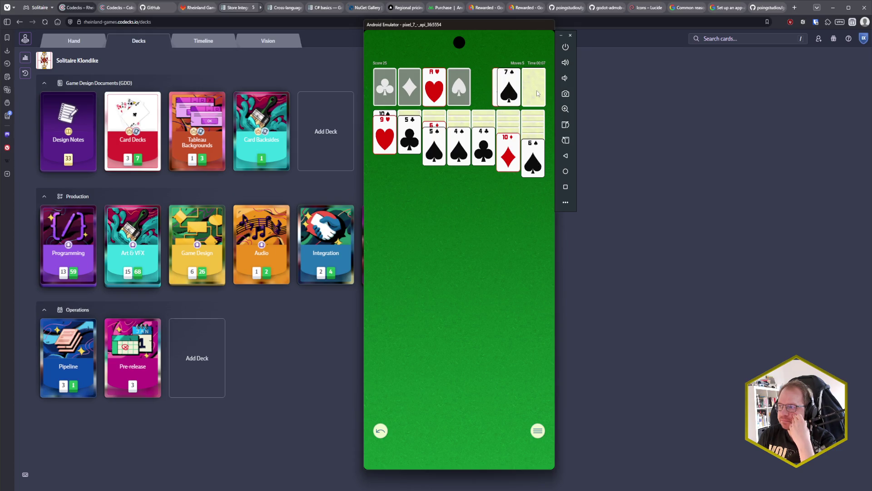
{"action": "left_click", "coordinate": [536, 91]}
{"action": "left_click", "coordinate": [536, 91]}
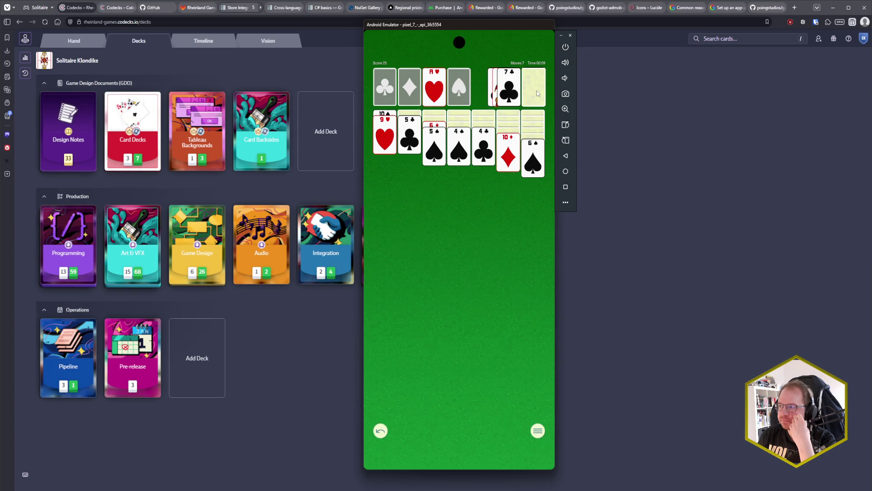
{"action": "left_click", "coordinate": [536, 91]}
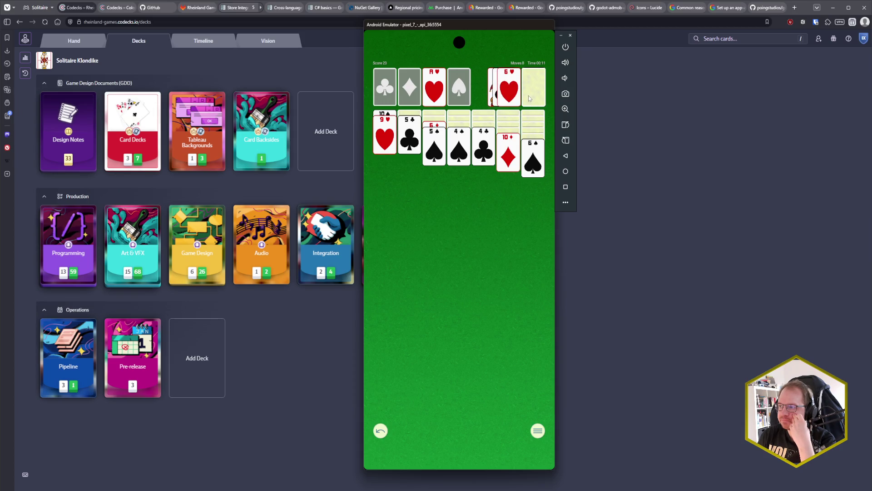
{"action": "left_click", "coordinate": [533, 98]}
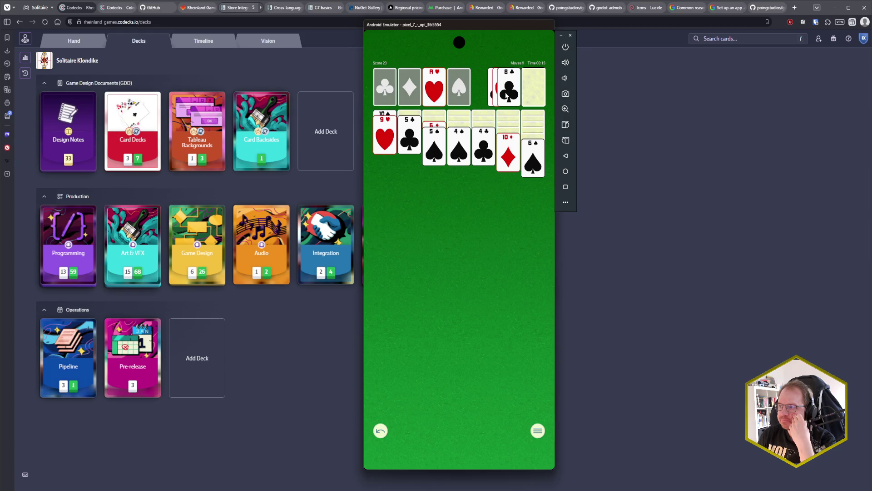
{"action": "left_click", "coordinate": [507, 94]}
{"action": "left_click", "coordinate": [535, 89]}
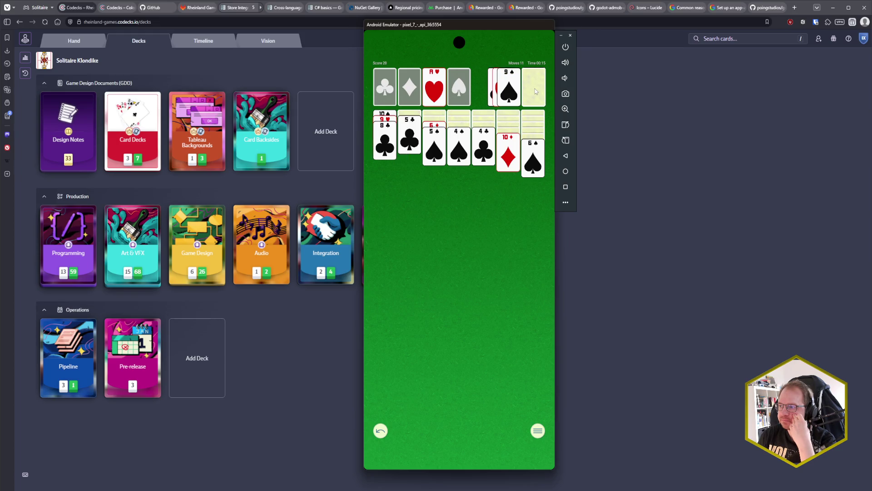
{"action": "left_click", "coordinate": [535, 89]}
{"action": "left_click", "coordinate": [508, 100]}
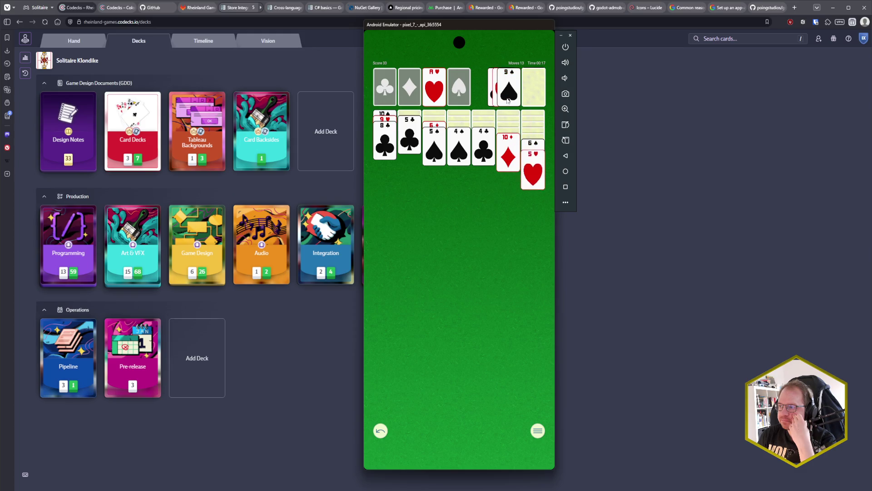
{"action": "left_click", "coordinate": [460, 146]}
{"action": "left_click", "coordinate": [462, 148]}
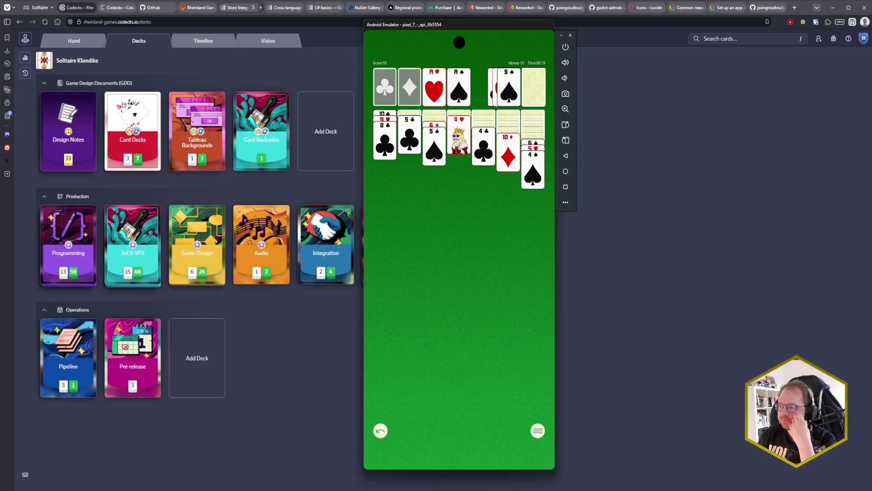
{"action": "left_click", "coordinate": [534, 95]}
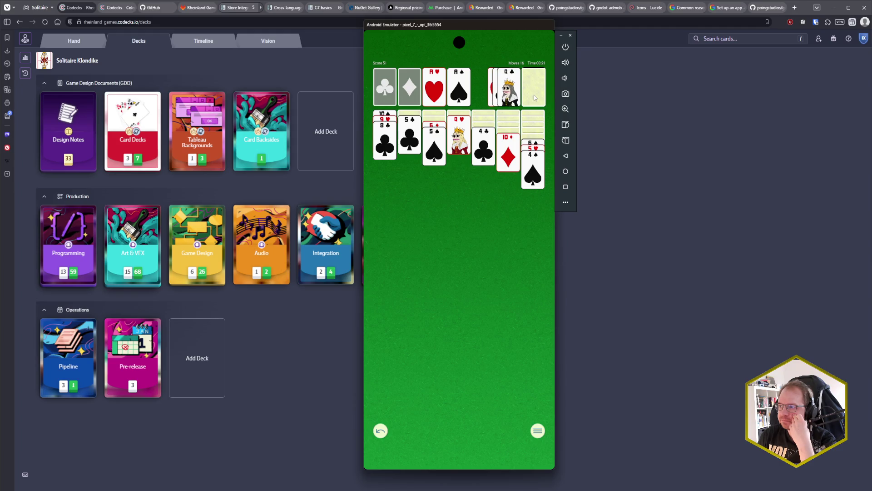
{"action": "left_click", "coordinate": [533, 95]}
{"action": "left_click", "coordinate": [528, 95]}
{"action": "left_click", "coordinate": [527, 96]}
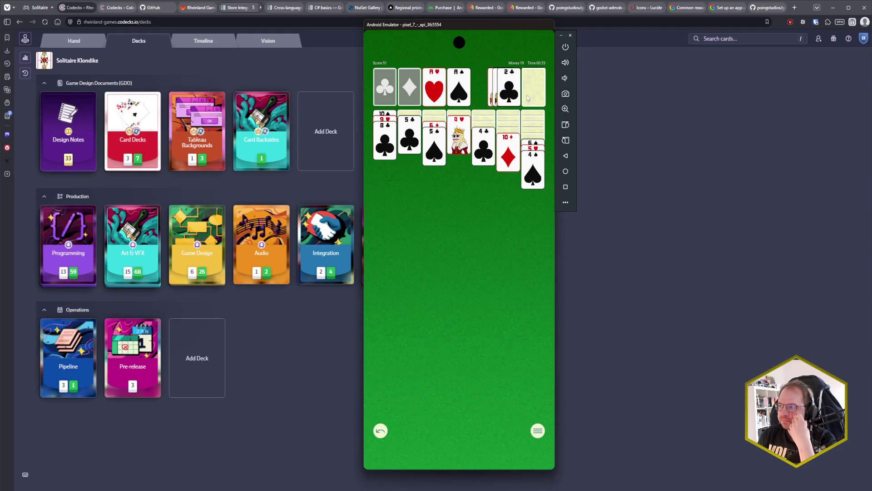
{"action": "left_click", "coordinate": [527, 98]}
{"action": "left_click", "coordinate": [527, 99]}
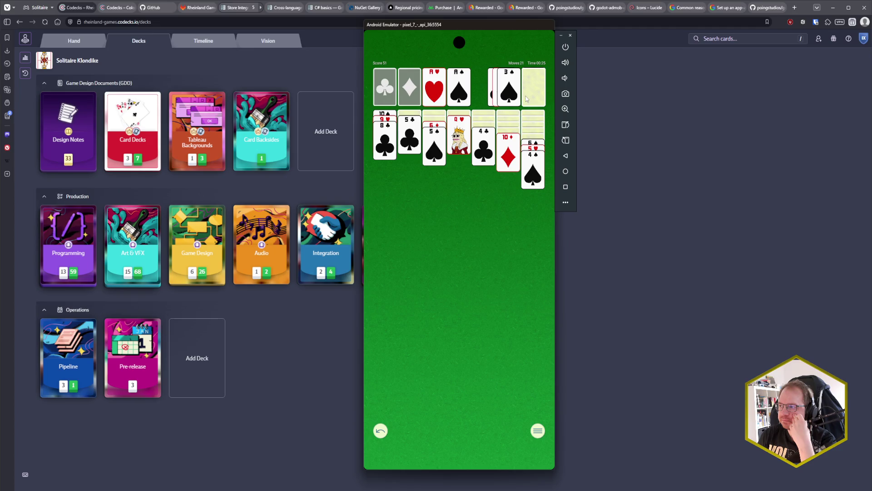
{"action": "left_click", "coordinate": [526, 99]}
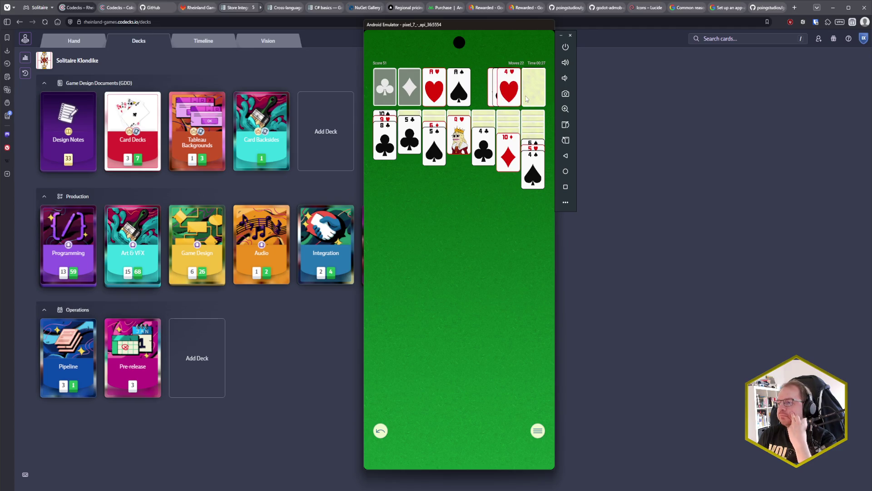
{"action": "left_click", "coordinate": [526, 98]}
{"action": "left_click", "coordinate": [508, 101]}
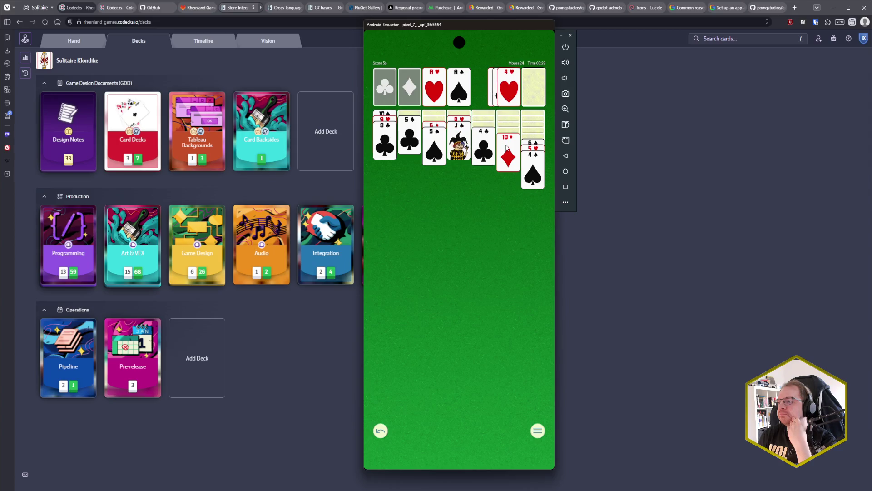
{"action": "left_click", "coordinate": [507, 148]}
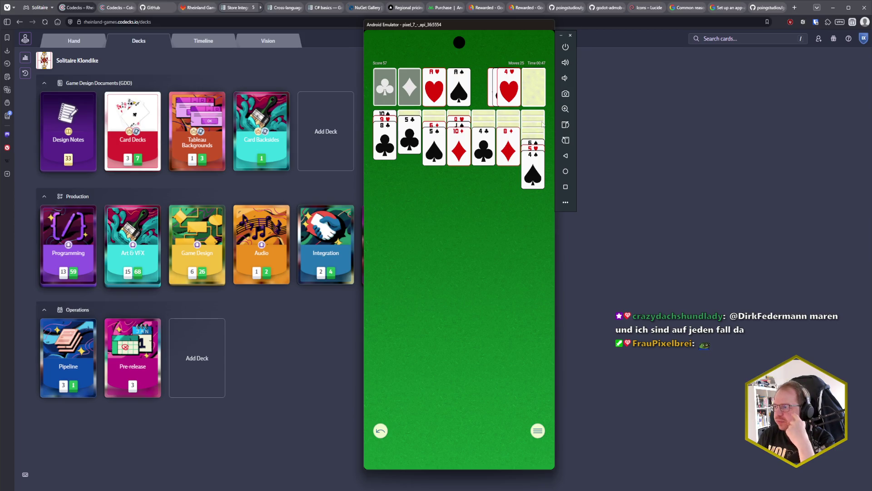
Send 2♠ and A♦ up, build 8♣-7♦-6♠ run and 10♦-9♠-8♦ down to 3♦.
{"action": "left_click", "coordinate": [534, 92]}
{"action": "left_click", "coordinate": [531, 88]}
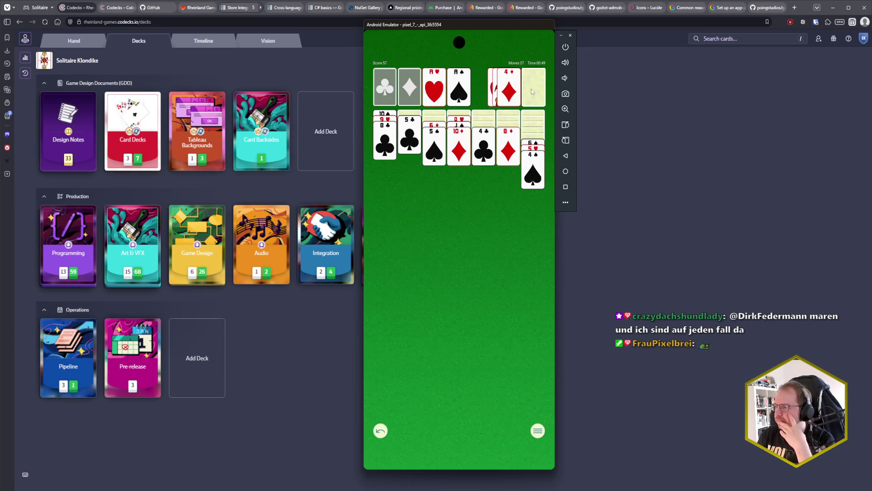
{"action": "left_click", "coordinate": [518, 96]}
{"action": "left_click", "coordinate": [534, 90]}
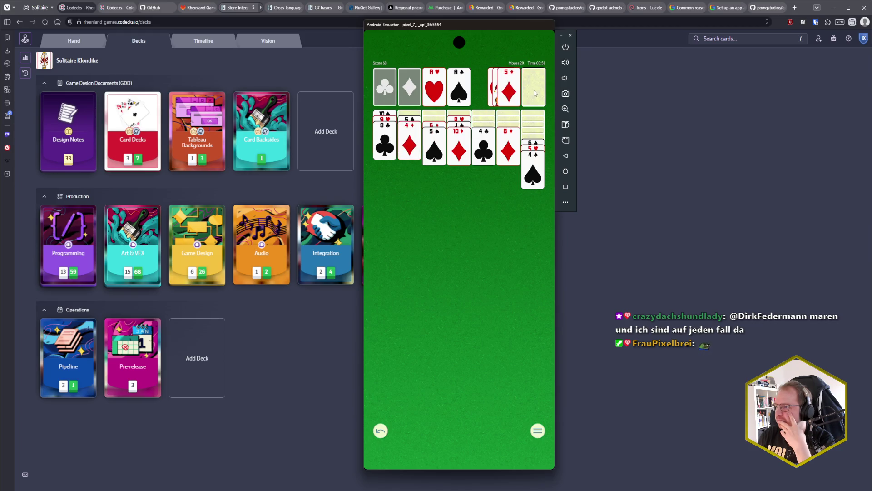
{"action": "left_click", "coordinate": [539, 92]}
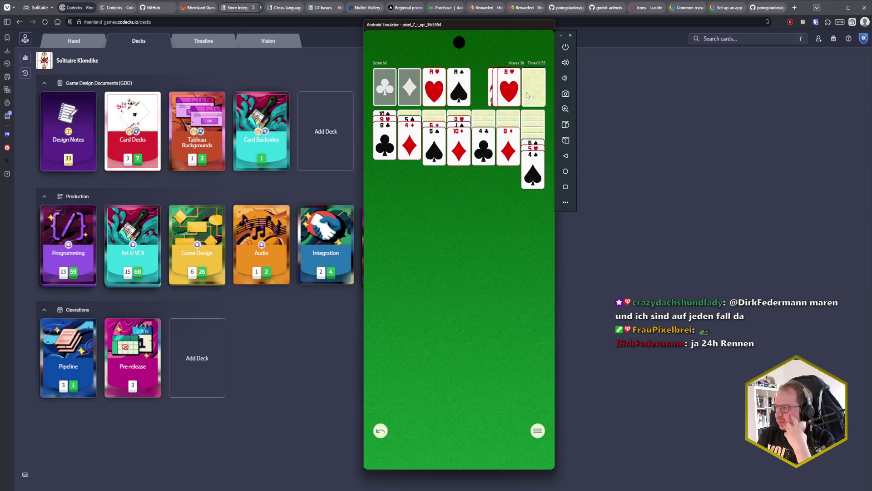
{"action": "left_click", "coordinate": [532, 94]}
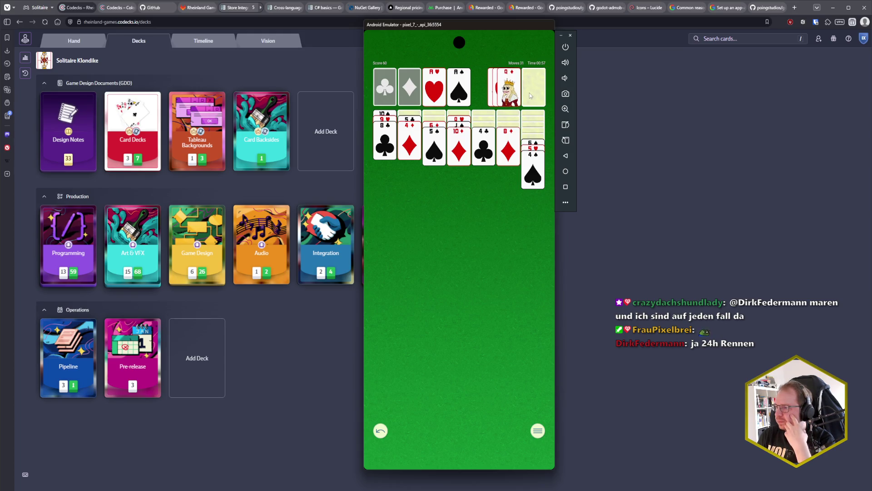
{"action": "left_click", "coordinate": [530, 92]}
{"action": "left_click", "coordinate": [509, 99]}
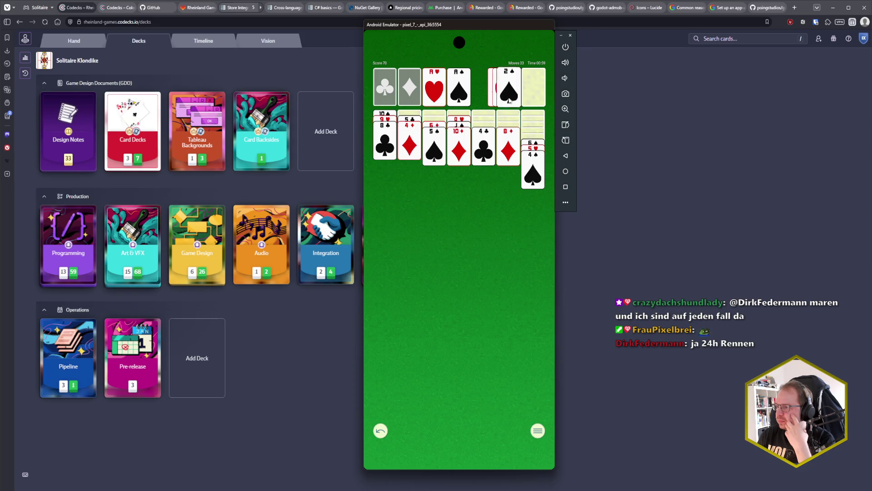
{"action": "left_click", "coordinate": [533, 93]}
{"action": "left_click", "coordinate": [532, 92]}
{"action": "left_click", "coordinate": [531, 93]}
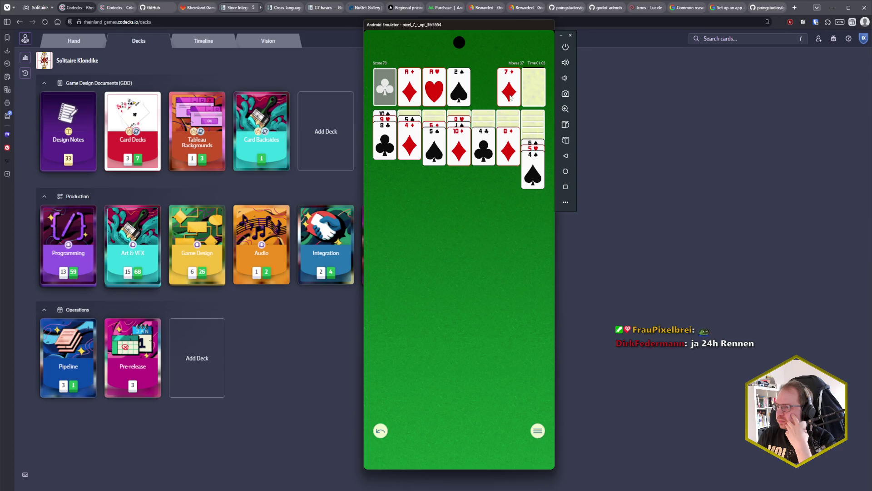
{"action": "left_click", "coordinate": [509, 96]}
{"action": "left_click", "coordinate": [539, 145]}
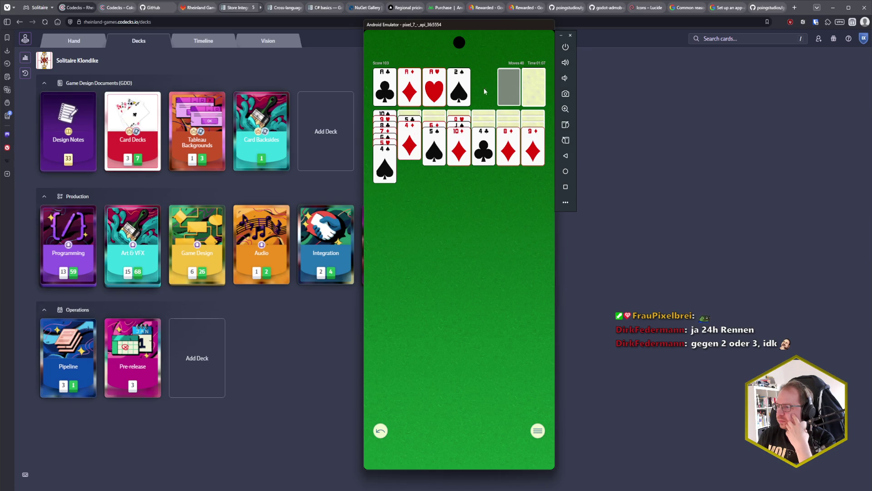
{"action": "left_click", "coordinate": [534, 90]}
{"action": "left_click", "coordinate": [512, 99]}
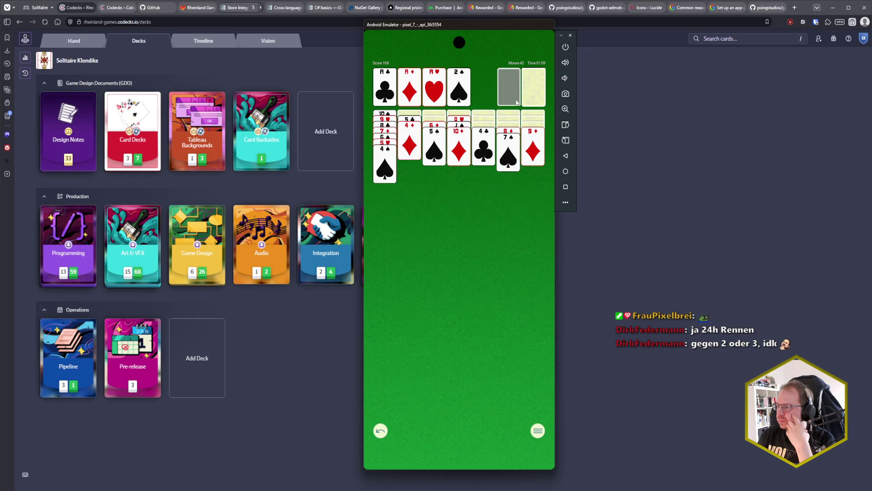
{"action": "left_click", "coordinate": [434, 127]}
{"action": "left_click", "coordinate": [433, 128]}
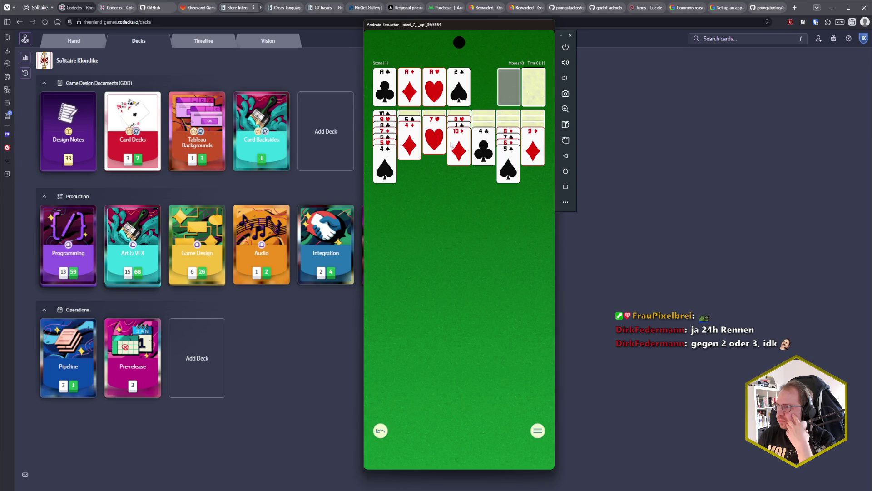
{"action": "left_click", "coordinate": [536, 92]}
{"action": "left_click", "coordinate": [535, 92]}
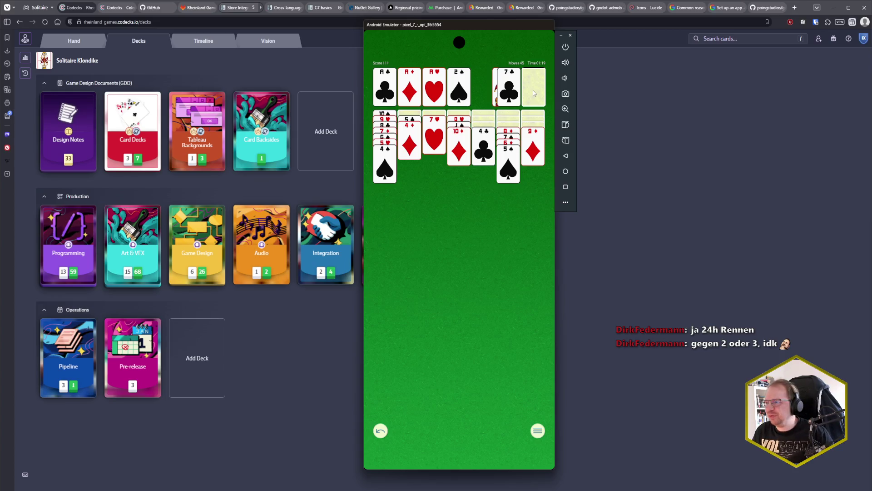
{"action": "left_click", "coordinate": [537, 92]}
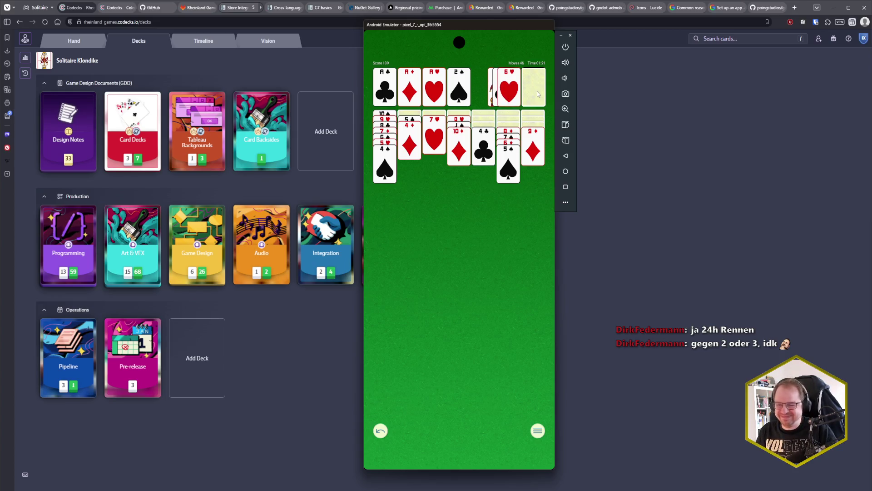
{"action": "left_click", "coordinate": [541, 93]}
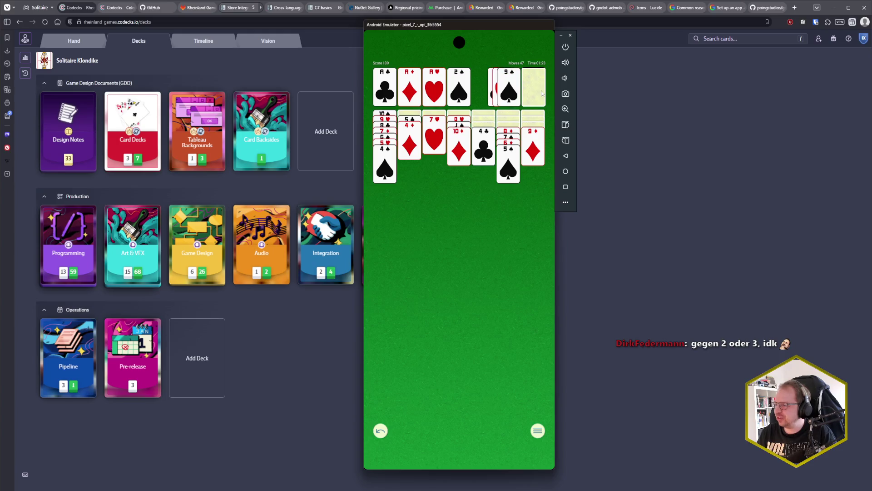
{"action": "left_click", "coordinate": [509, 100]}
{"action": "left_click", "coordinate": [509, 136]}
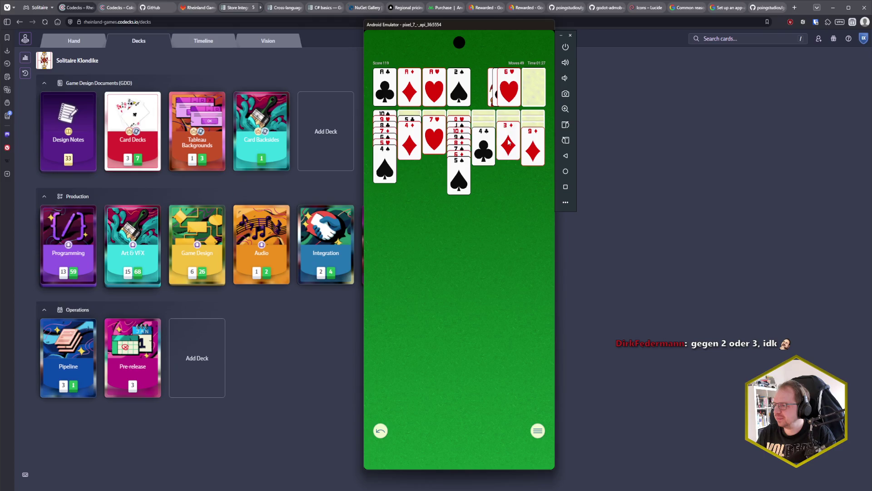
{"action": "left_click", "coordinate": [509, 140]}
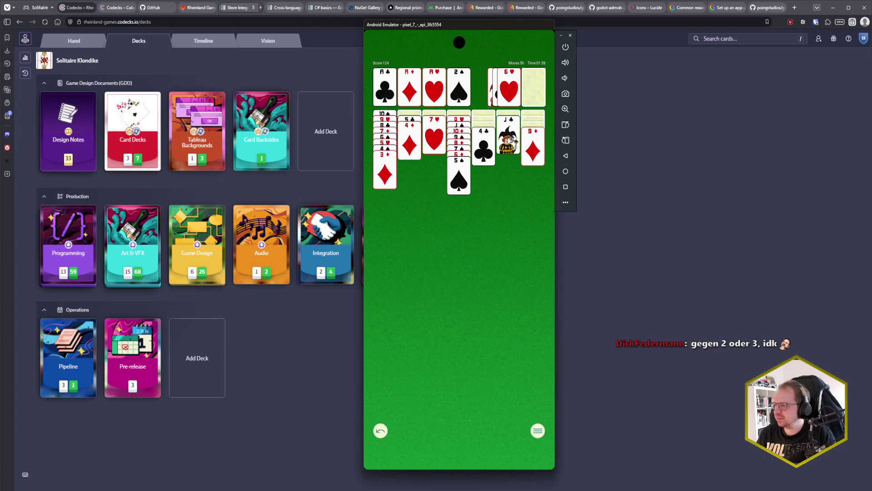
Raise foundations to 2♣, 5♦ and 4♠, move 4♣ and 8♥, then recycle the waste.
{"action": "left_click", "coordinate": [537, 89]}
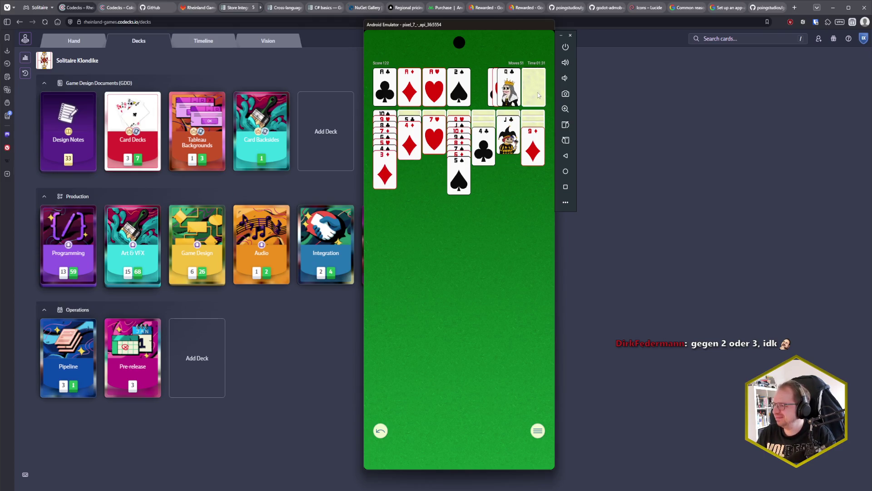
{"action": "left_click", "coordinate": [537, 93]}
{"action": "left_click", "coordinate": [530, 93]}
{"action": "left_click", "coordinate": [531, 94]}
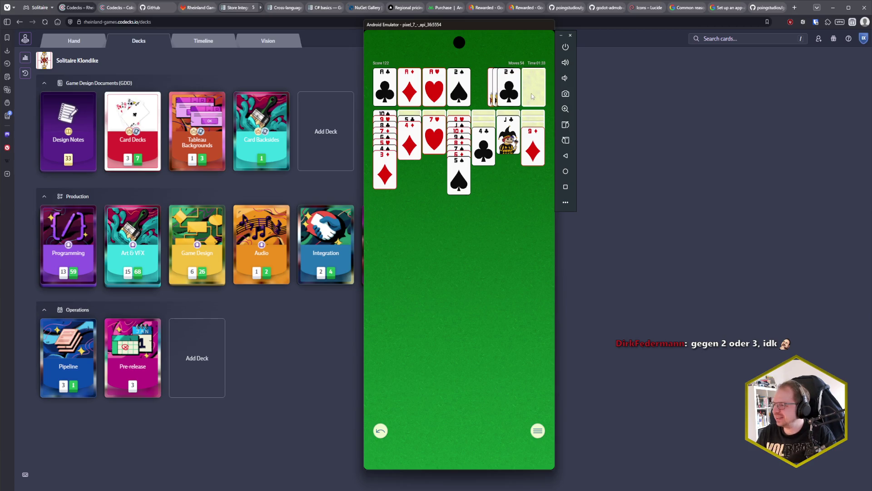
{"action": "left_click", "coordinate": [508, 102]}
{"action": "left_click", "coordinate": [538, 92]}
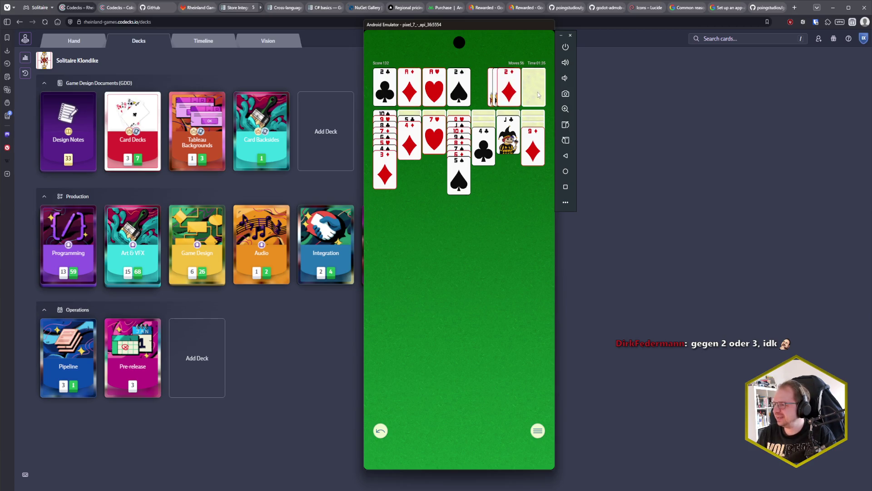
{"action": "left_click", "coordinate": [538, 92]}
{"action": "left_click", "coordinate": [393, 168]}
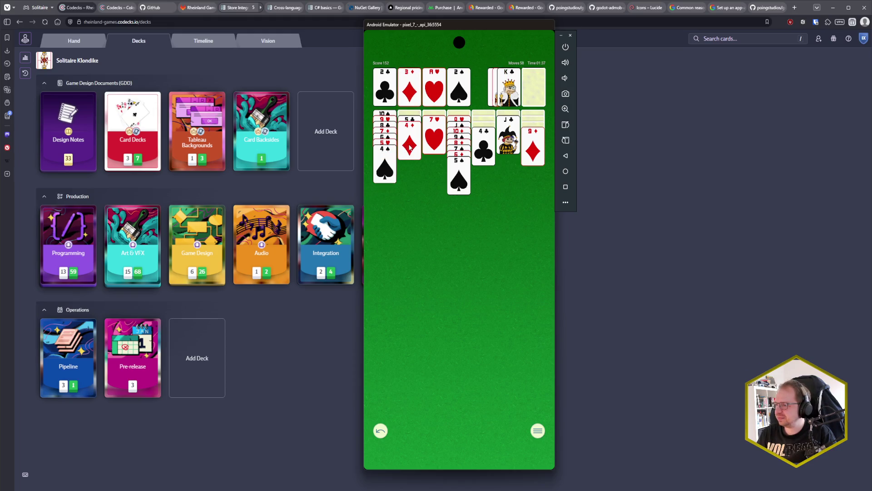
{"action": "left_click", "coordinate": [409, 148]}
{"action": "left_click", "coordinate": [533, 87]}
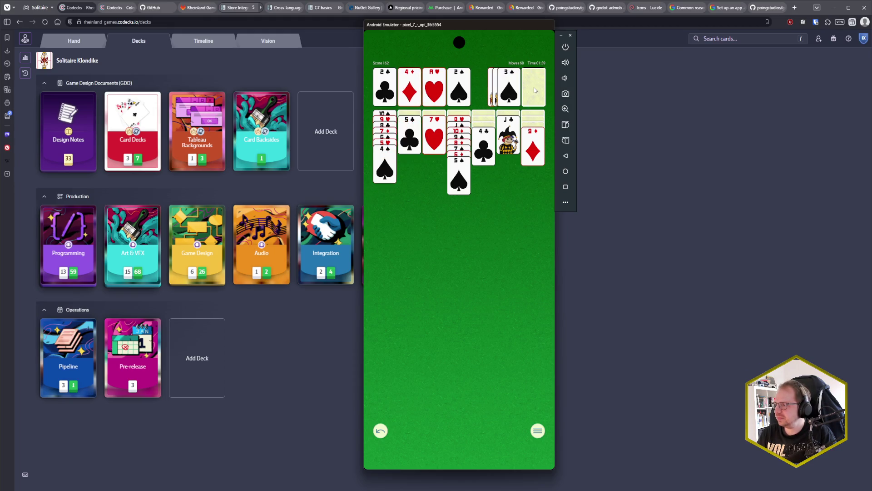
{"action": "left_click", "coordinate": [509, 93]}
{"action": "left_click", "coordinate": [394, 175]}
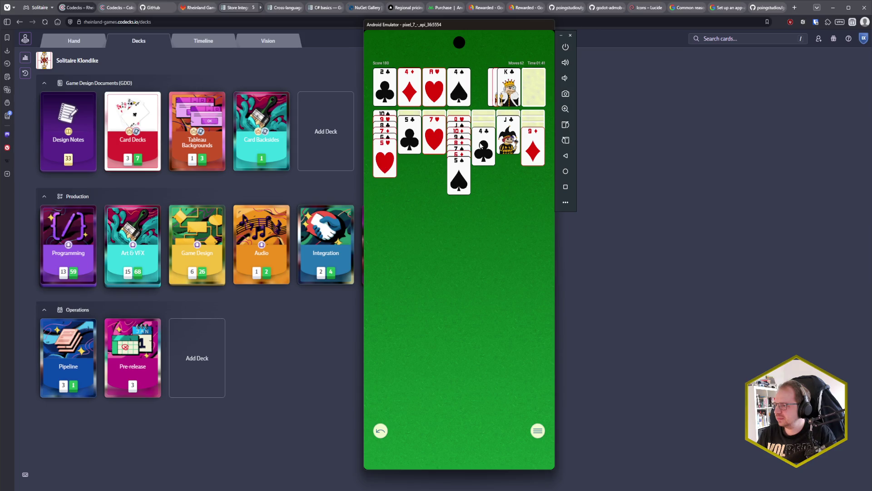
{"action": "left_click", "coordinate": [482, 147]}
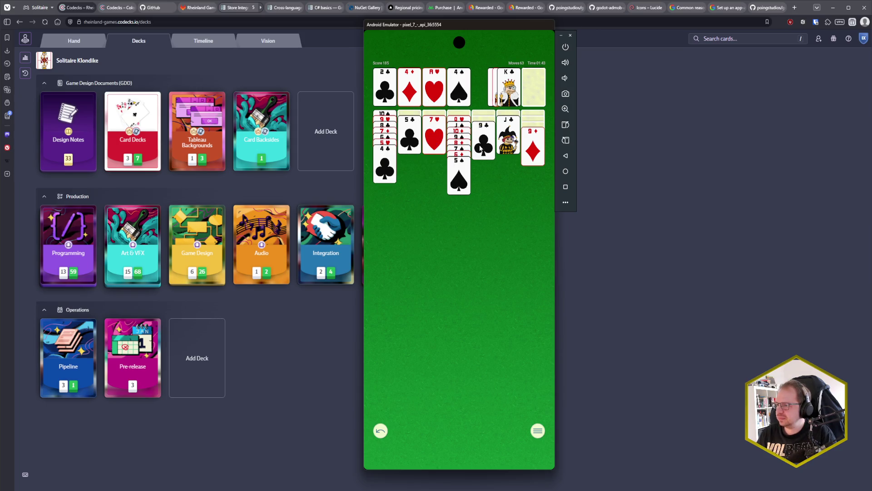
{"action": "left_click", "coordinate": [540, 94]}
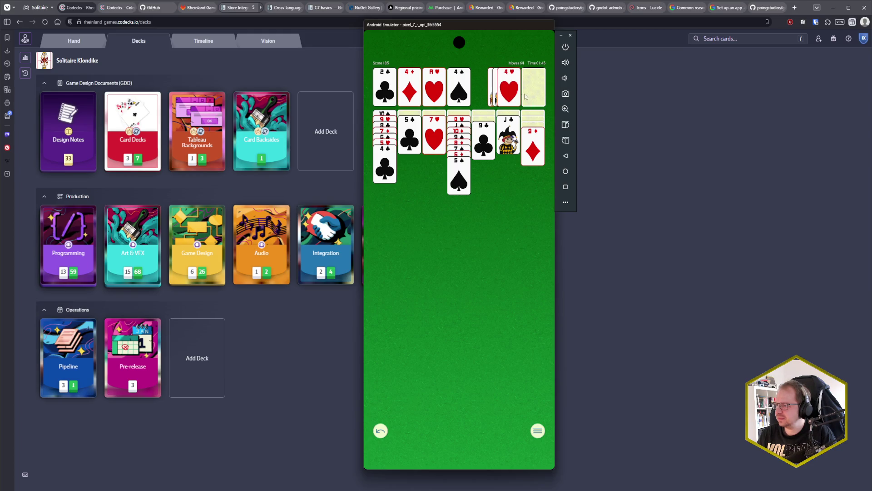
{"action": "left_click", "coordinate": [530, 96]}
{"action": "left_click", "coordinate": [530, 96]}
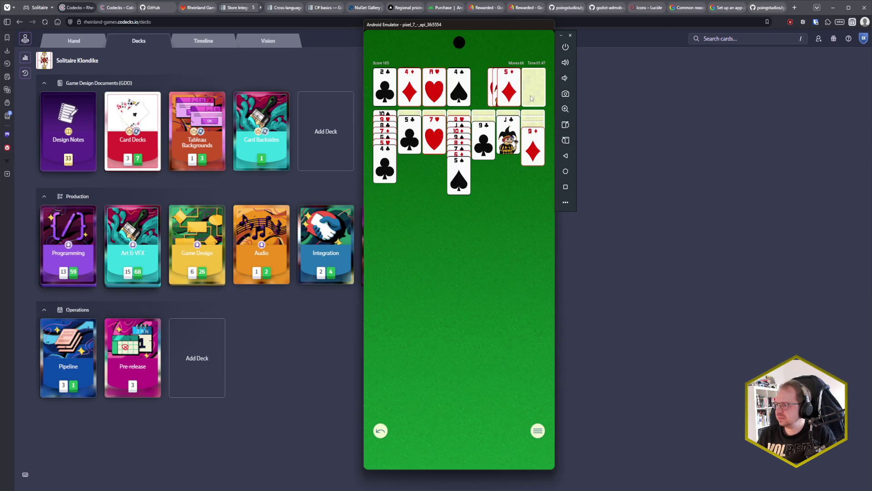
{"action": "left_click", "coordinate": [508, 96]}
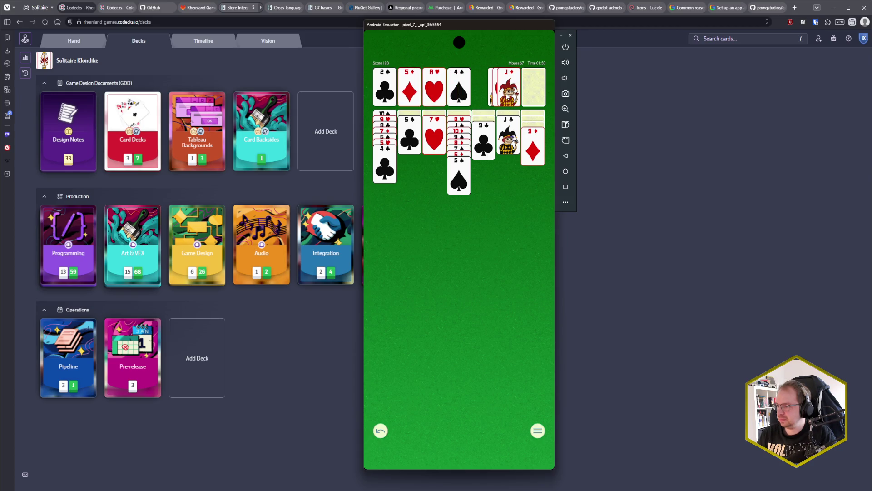
{"action": "left_click", "coordinate": [531, 93]}
{"action": "left_click", "coordinate": [508, 93]}
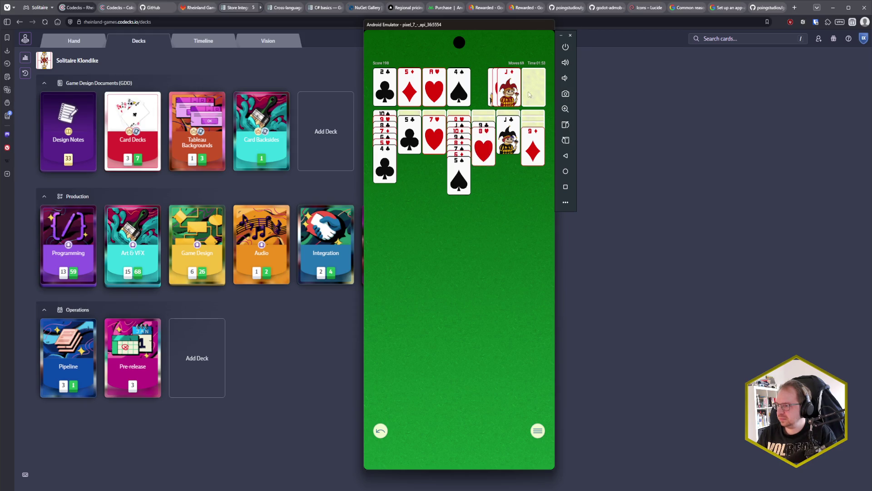
{"action": "left_click", "coordinate": [531, 91]}
{"action": "left_click", "coordinate": [527, 93]}
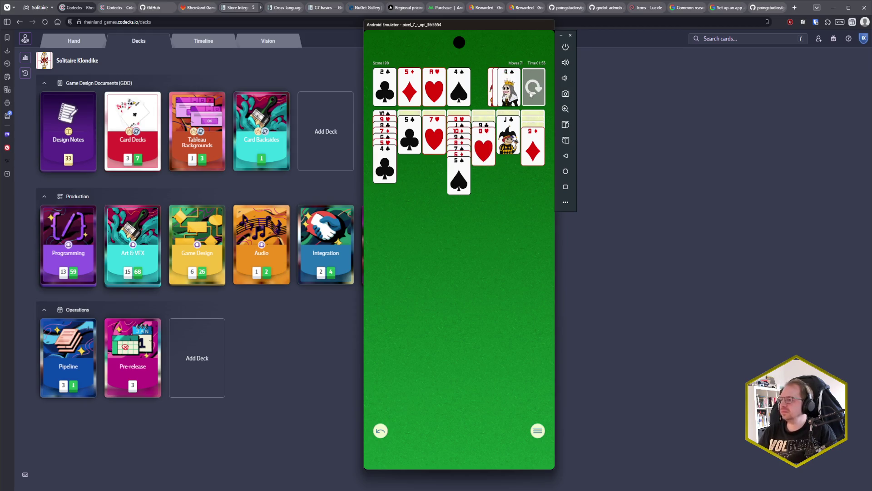
Place K♥ and K♣ in empty columns, send 2♥ and 3♣ up, then pause at 95 moves.
{"action": "left_click", "coordinate": [531, 94]}
{"action": "left_click", "coordinate": [530, 94]}
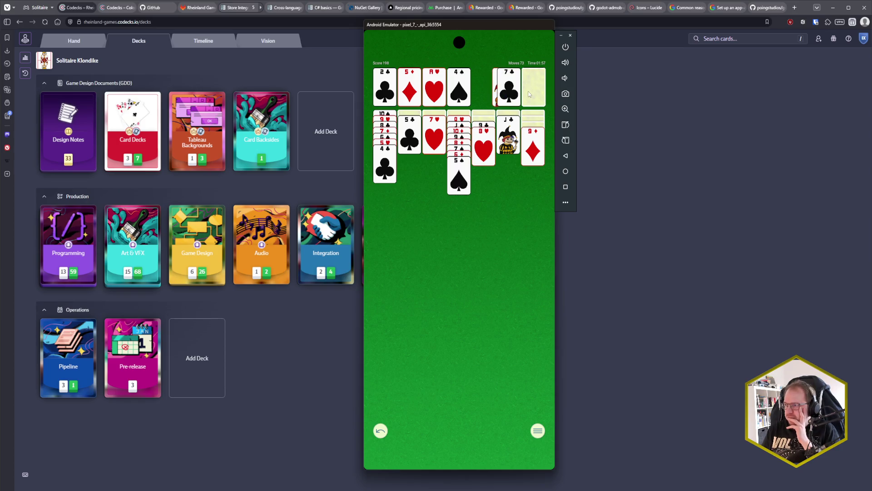
{"action": "left_click", "coordinate": [509, 95]}
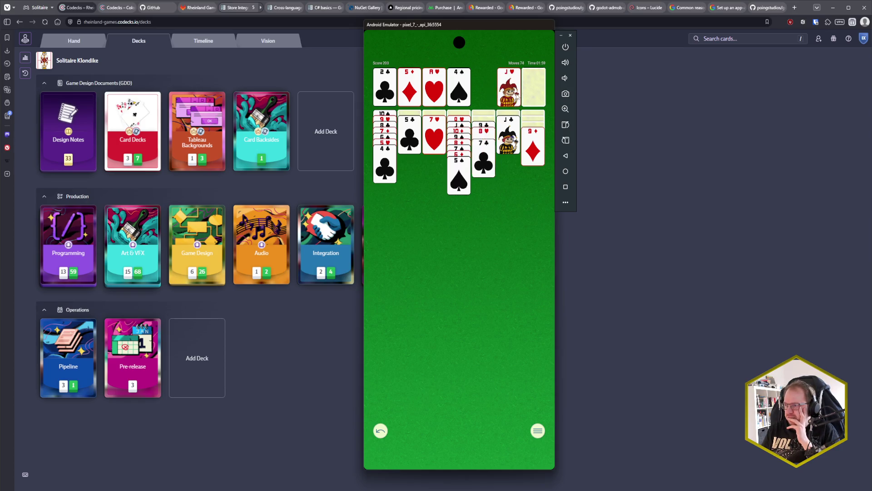
{"action": "left_click", "coordinate": [530, 91]}
{"action": "left_click", "coordinate": [511, 100]}
{"action": "left_click", "coordinate": [402, 140]}
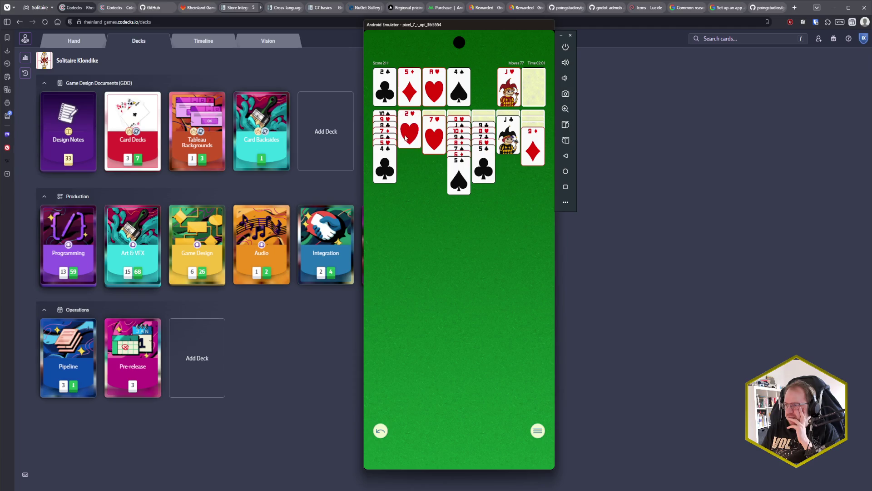
{"action": "left_click", "coordinate": [410, 134]}
{"action": "left_click", "coordinate": [536, 94]}
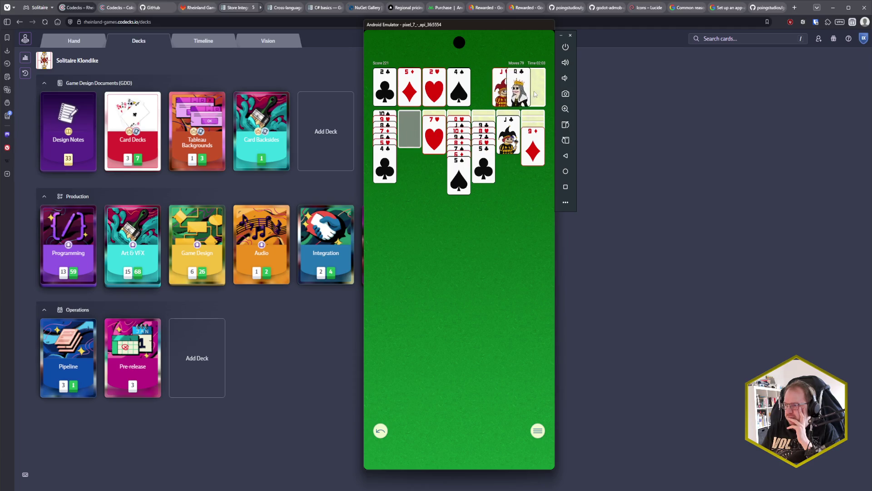
{"action": "left_click", "coordinate": [534, 89]}
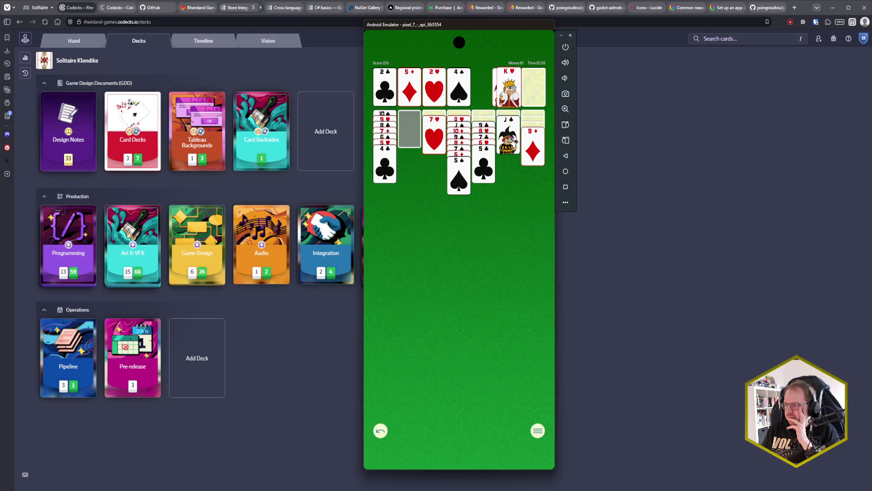
{"action": "left_click", "coordinate": [509, 90]}
{"action": "left_click", "coordinate": [509, 91]}
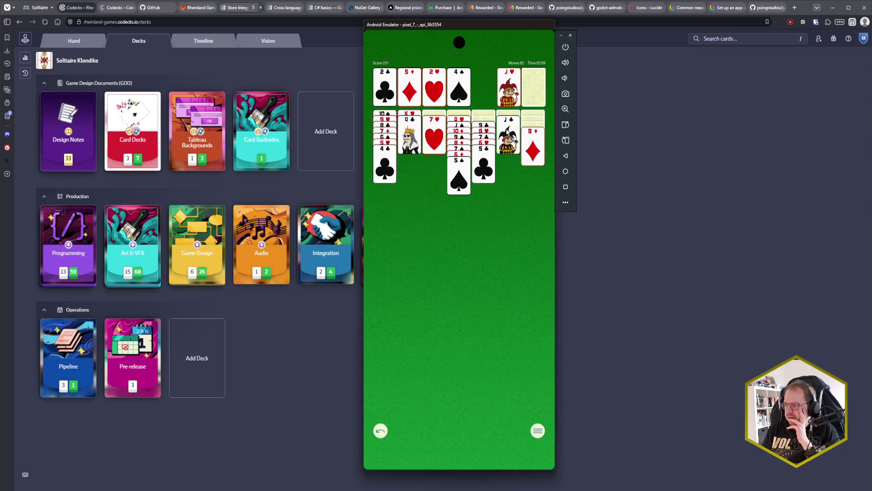
{"action": "left_click", "coordinate": [509, 89]}
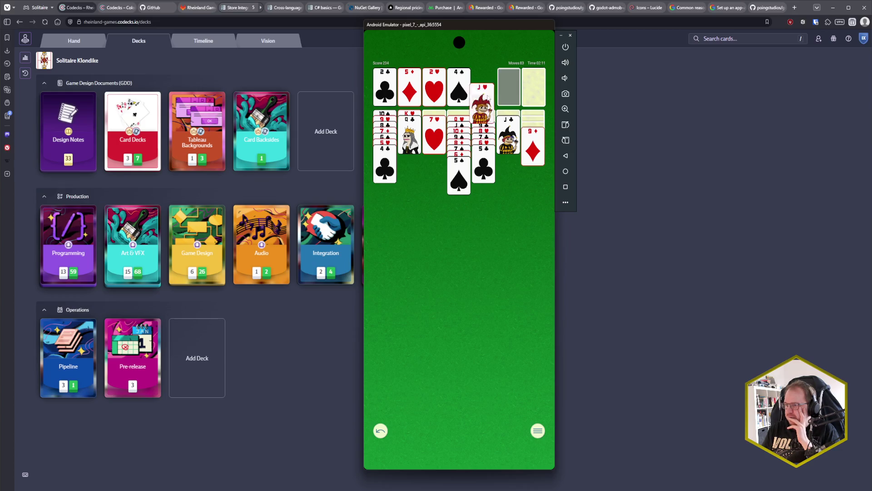
{"action": "left_click", "coordinate": [386, 113]}
{"action": "left_click", "coordinate": [534, 91]}
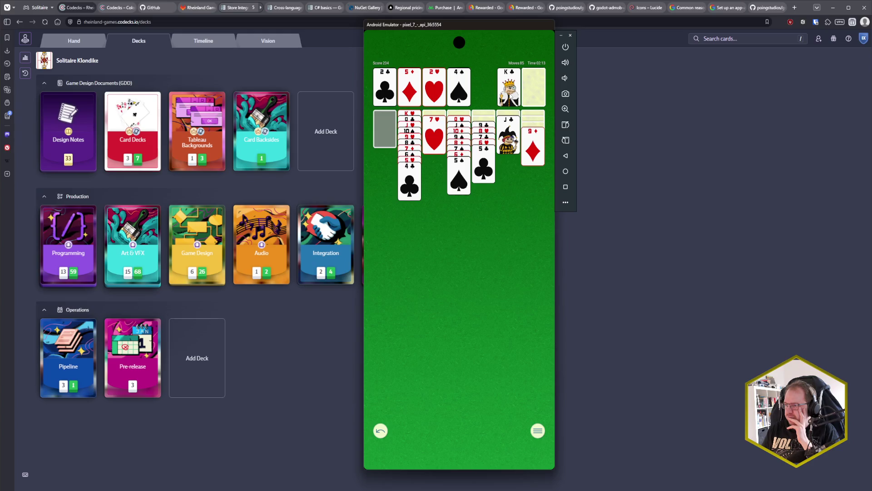
{"action": "left_click", "coordinate": [509, 89]}
{"action": "left_click", "coordinate": [459, 120]}
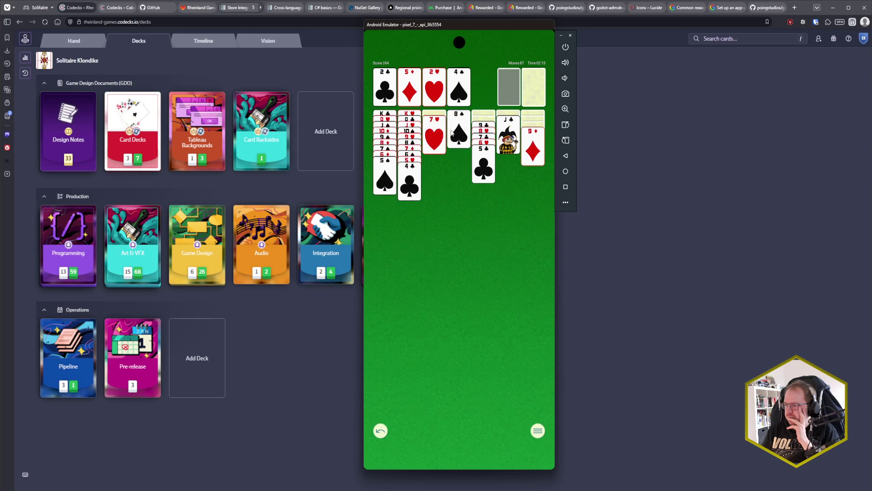
{"action": "left_click", "coordinate": [434, 139]}
{"action": "left_click", "coordinate": [460, 116]}
{"action": "left_click", "coordinate": [434, 129]}
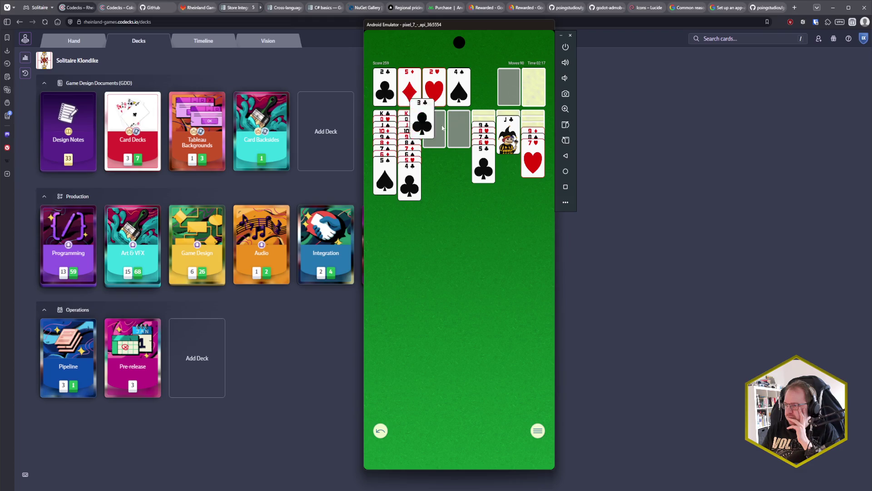
{"action": "left_click", "coordinate": [538, 83]}
{"action": "left_click", "coordinate": [532, 89]}
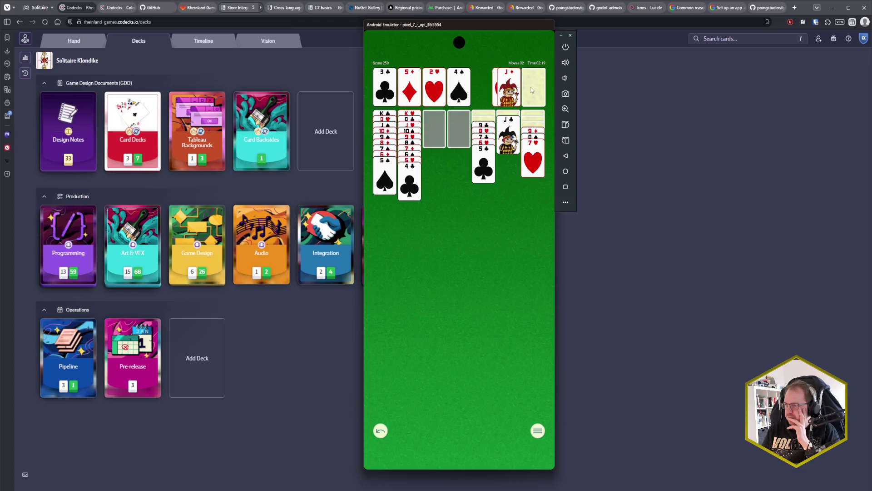
{"action": "left_click", "coordinate": [532, 93]}
{"action": "left_click", "coordinate": [531, 94]}
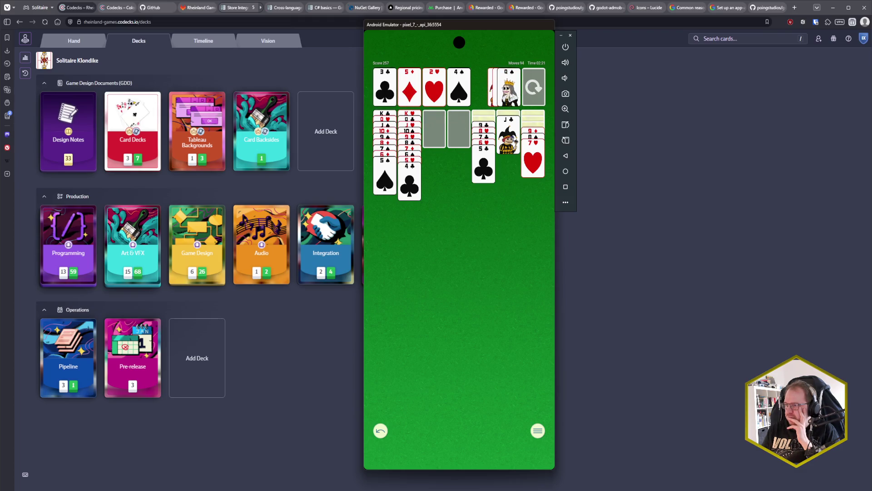
{"action": "left_click", "coordinate": [529, 92]}
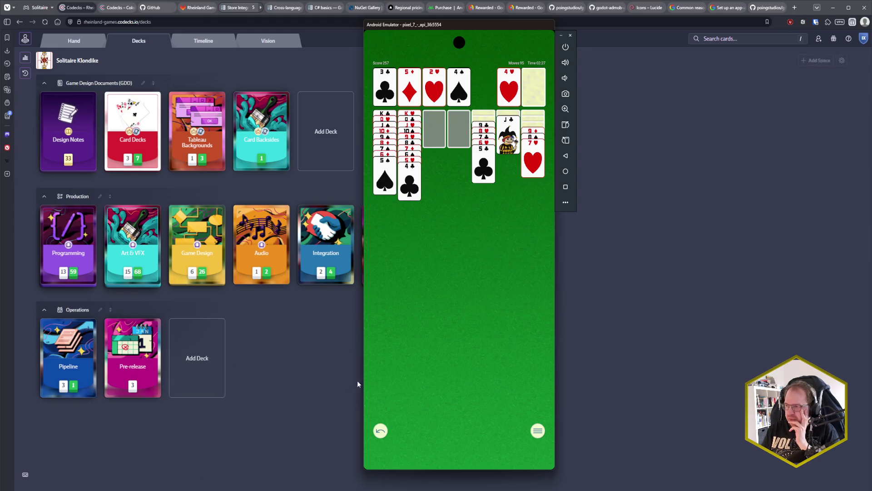
{"action": "left_click", "coordinate": [538, 431]}
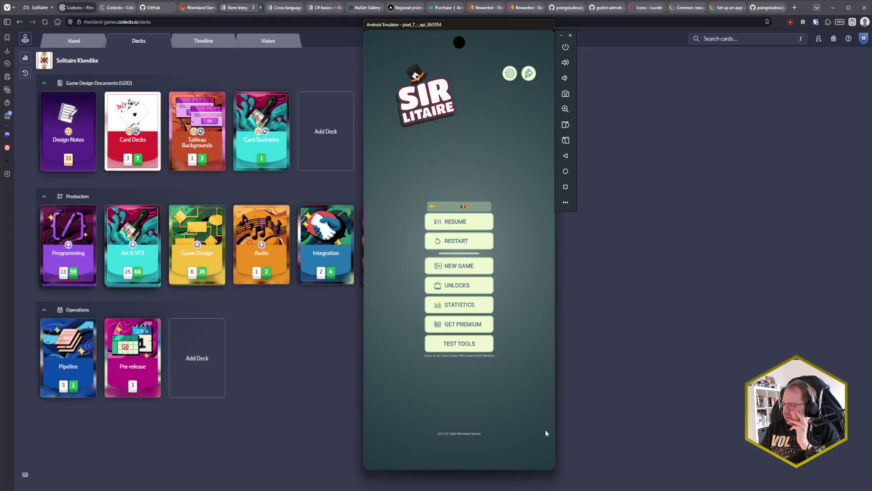
Send the solitaire app to the Android home screen and bring the Godot editor back in front.
{"action": "mouse_move", "coordinate": [467, 464]}
{"action": "left_mouse_down"}
{"action": "mouse_move", "coordinate": [493, 402]}
{"action": "mouse_move", "coordinate": [538, 396]}
{"action": "left_mouse_up"}
{"action": "left_click", "coordinate": [321, 402]}
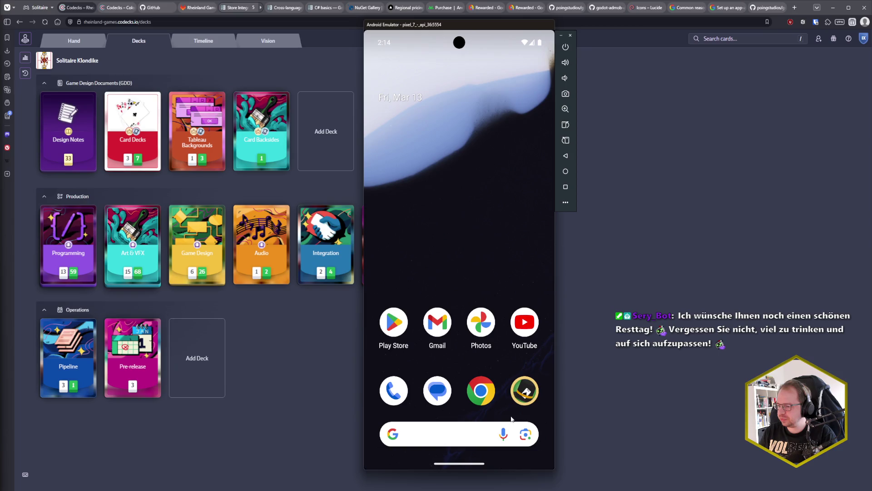
{"action": "key", "text": "alt+Tab"}
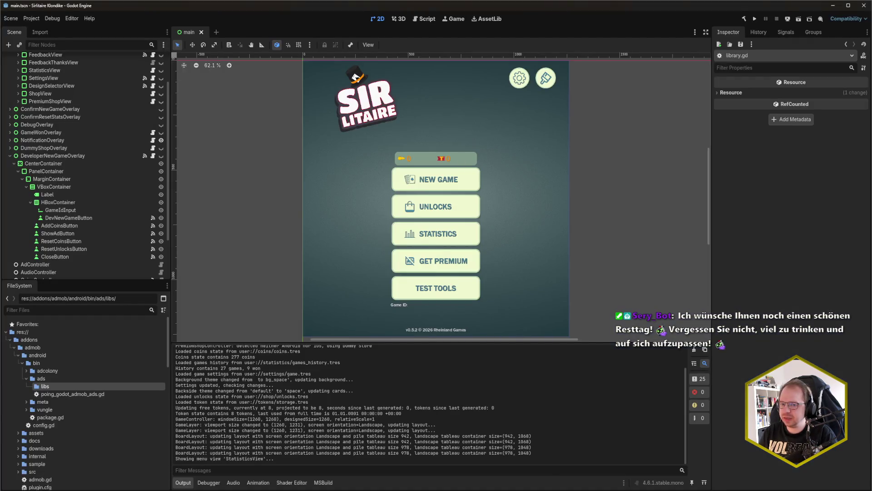